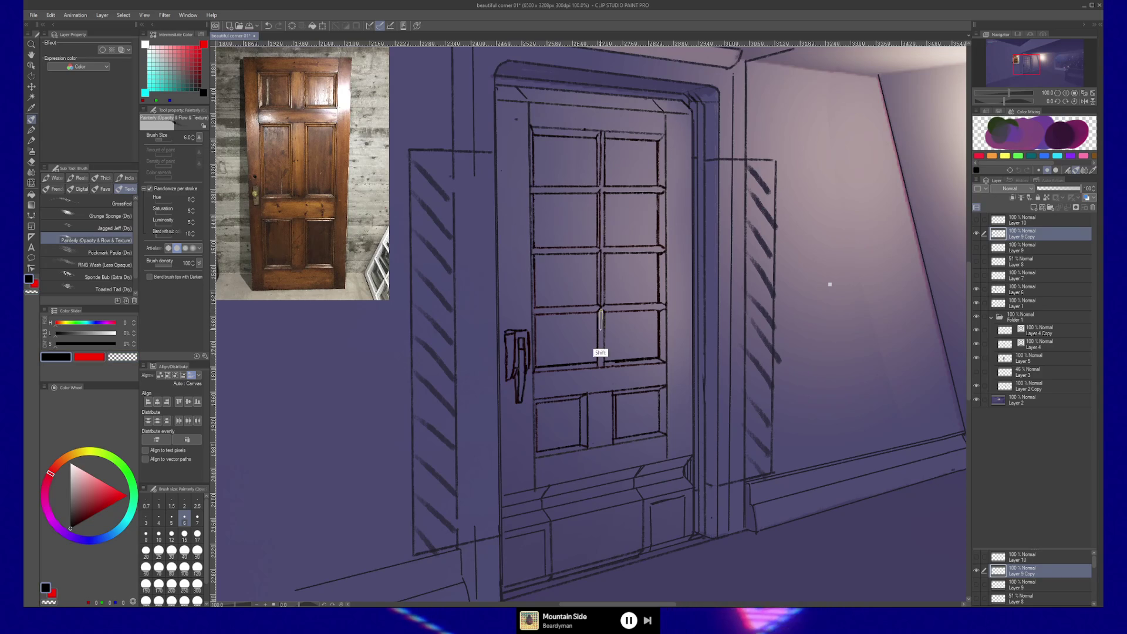
Step: Ink straight dark strokes down the window mullion and along the lower and upper rails
{"action": "left_click_drag", "start_coordinate": [601, 308], "coordinate": [600, 366], "text": "shift"}
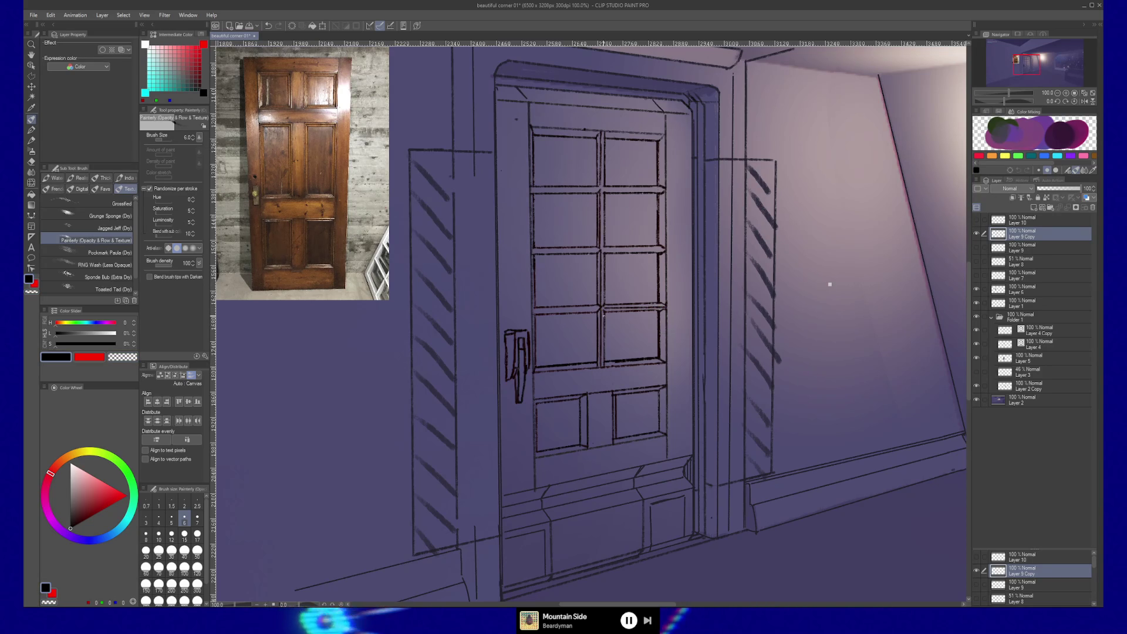
{"action": "left_click_drag", "start_coordinate": [601, 310], "coordinate": [534, 310], "text": "shift"}
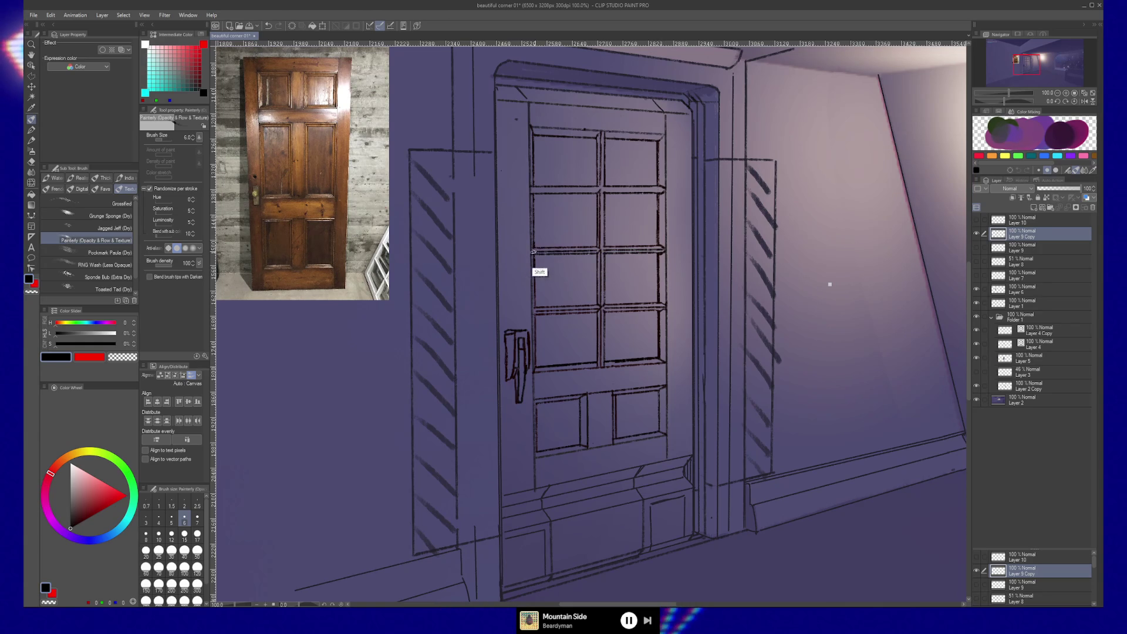
{"action": "left_click_drag", "start_coordinate": [601, 190], "coordinate": [666, 191]}
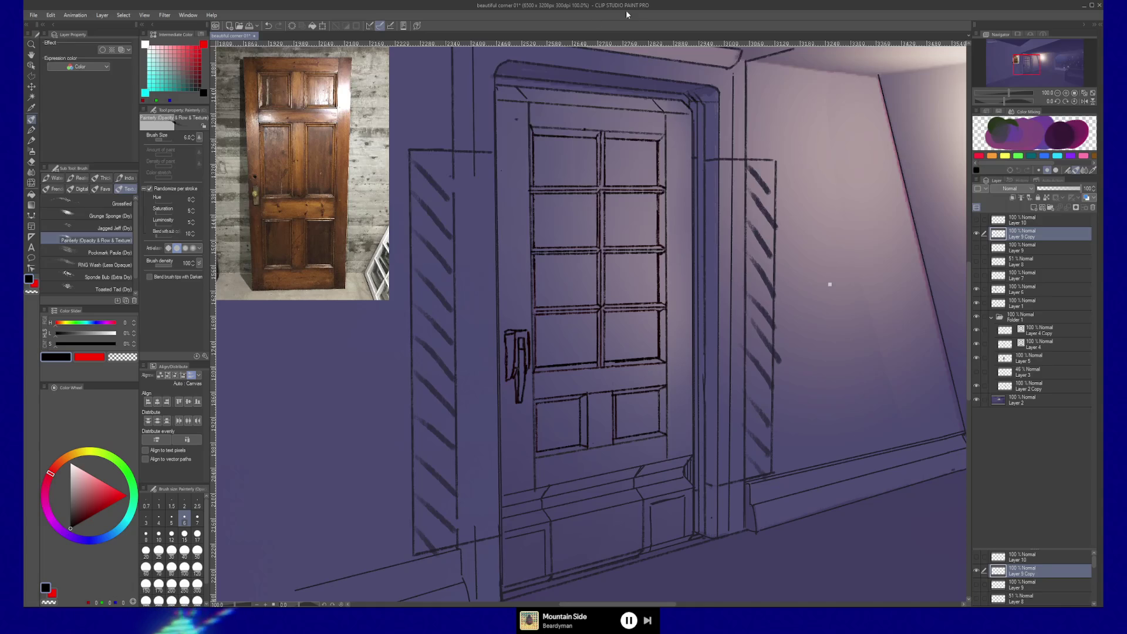
{"action": "mouse_move", "coordinate": [828, 282]}
{"action": "left_mouse_down"}
{"action": "mouse_move", "coordinate": [644, 332]}
{"action": "mouse_move", "coordinate": [626, 303]}
{"action": "left_mouse_up"}
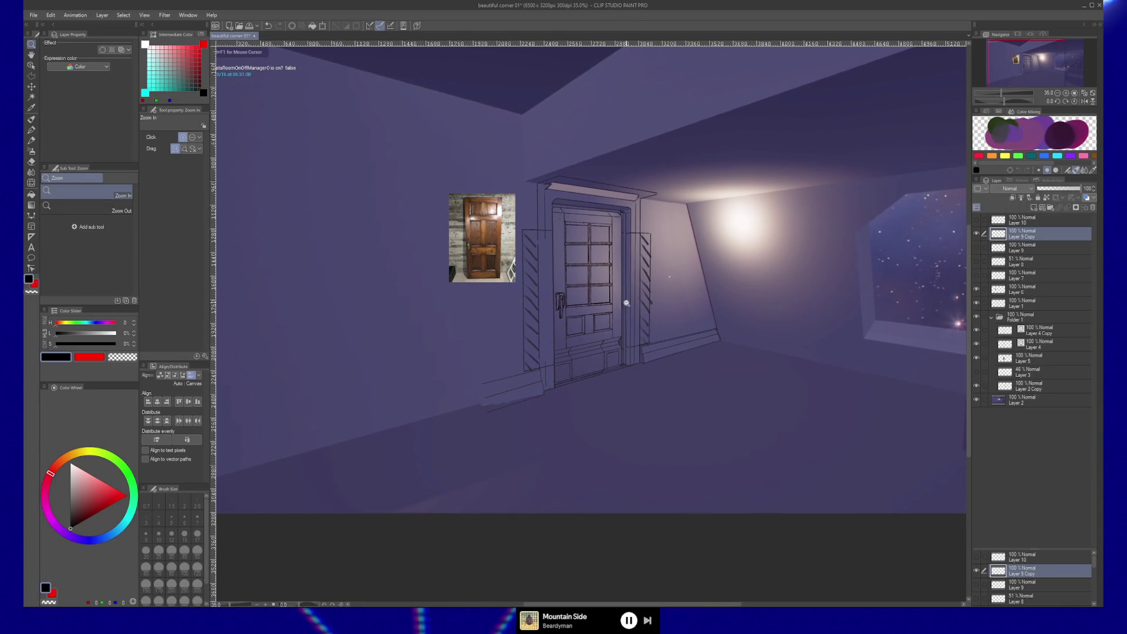
{"action": "left_click", "coordinate": [598, 314]}
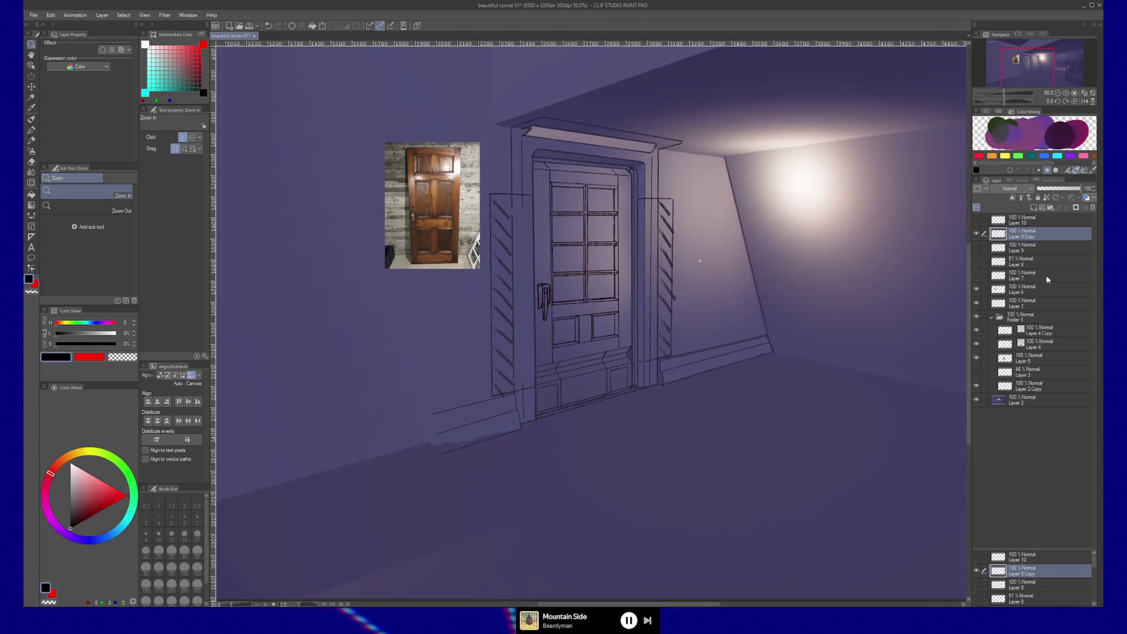
{"action": "left_click", "coordinate": [977, 232]}
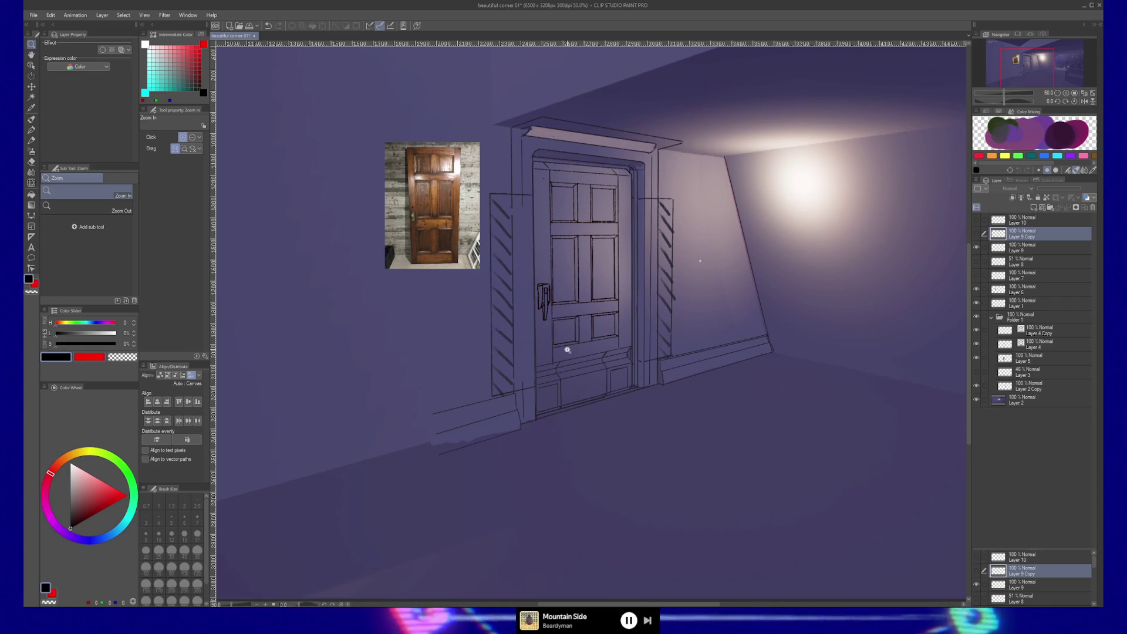
{"action": "left_click", "coordinate": [977, 235]}
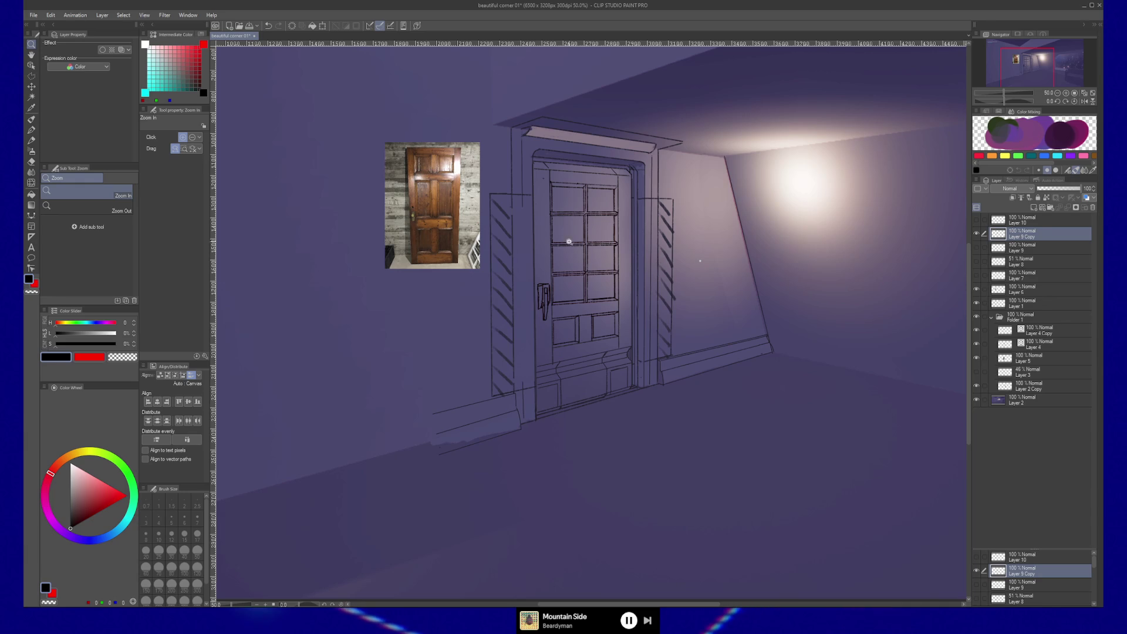
{"action": "left_click", "coordinate": [596, 227]}
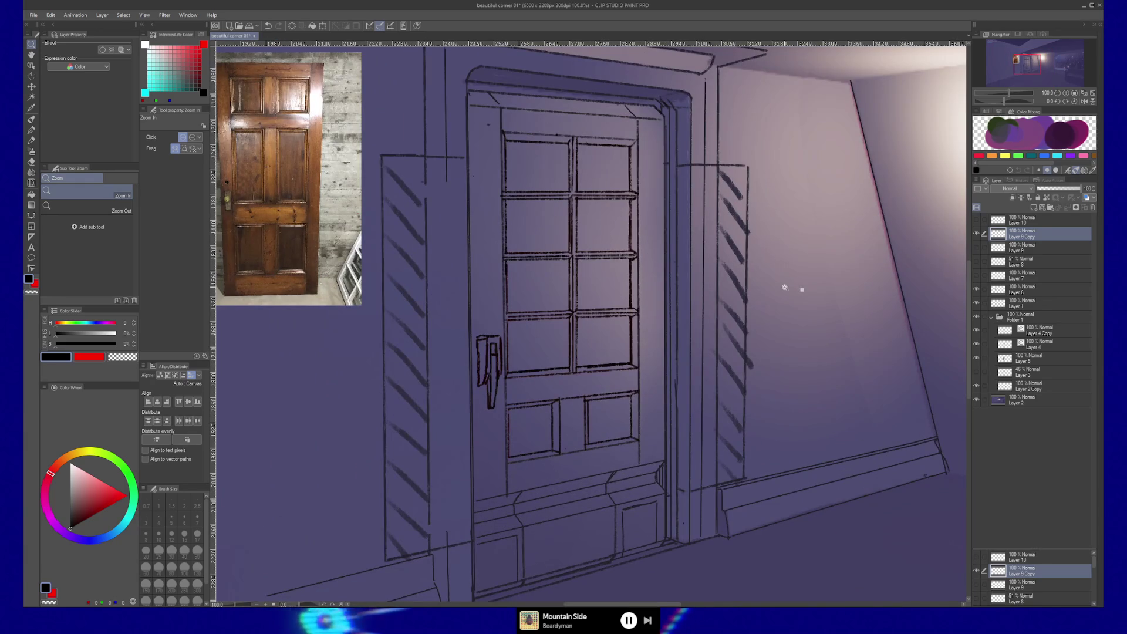
Step: Brush light highlight strokes along the right and upper-left mullions, upper-right pane and lower rail
{"action": "key", "text": "b"}
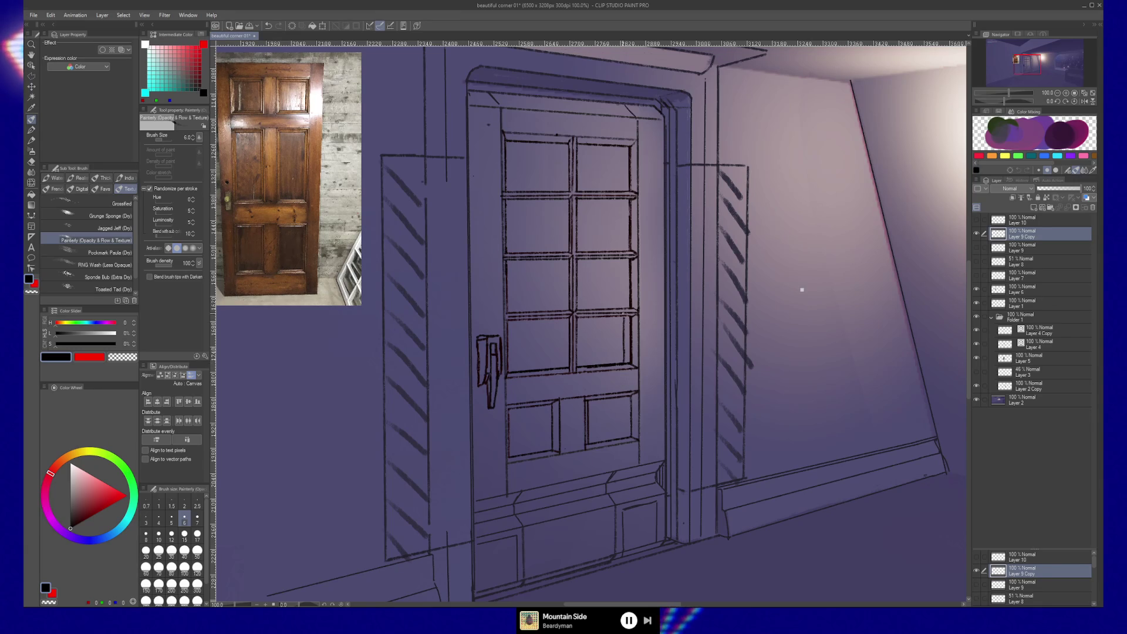
{"action": "left_click_drag", "start_coordinate": [623, 272], "coordinate": [622, 308]}
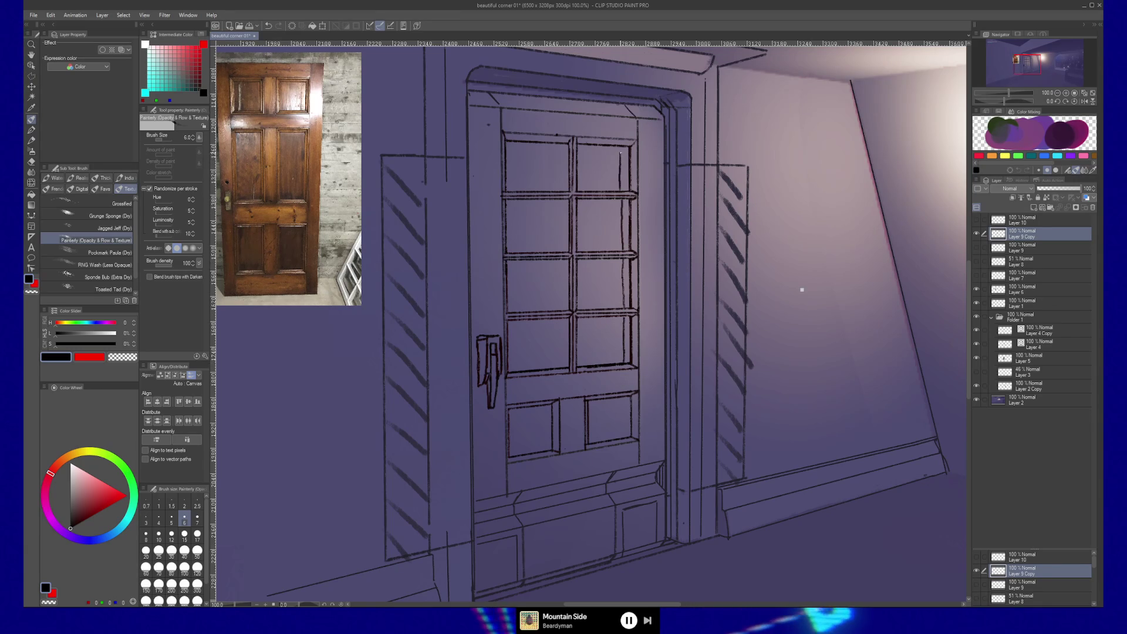
{"action": "left_click_drag", "start_coordinate": [606, 152], "coordinate": [616, 151]}
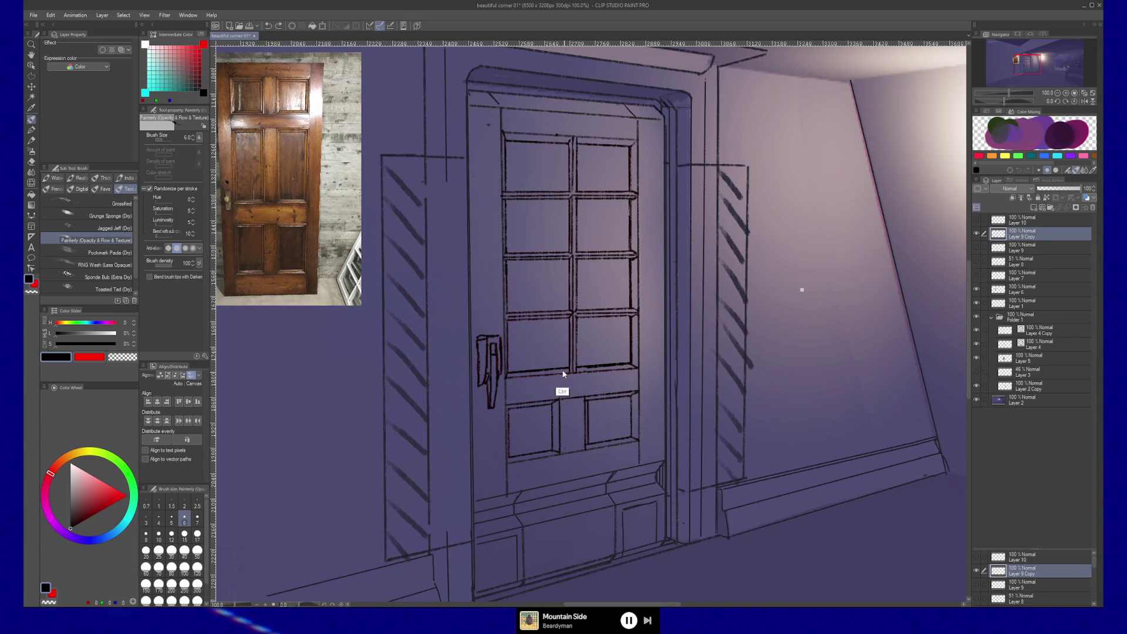
{"action": "left_click_drag", "start_coordinate": [506, 365], "coordinate": [620, 362], "text": "shift"}
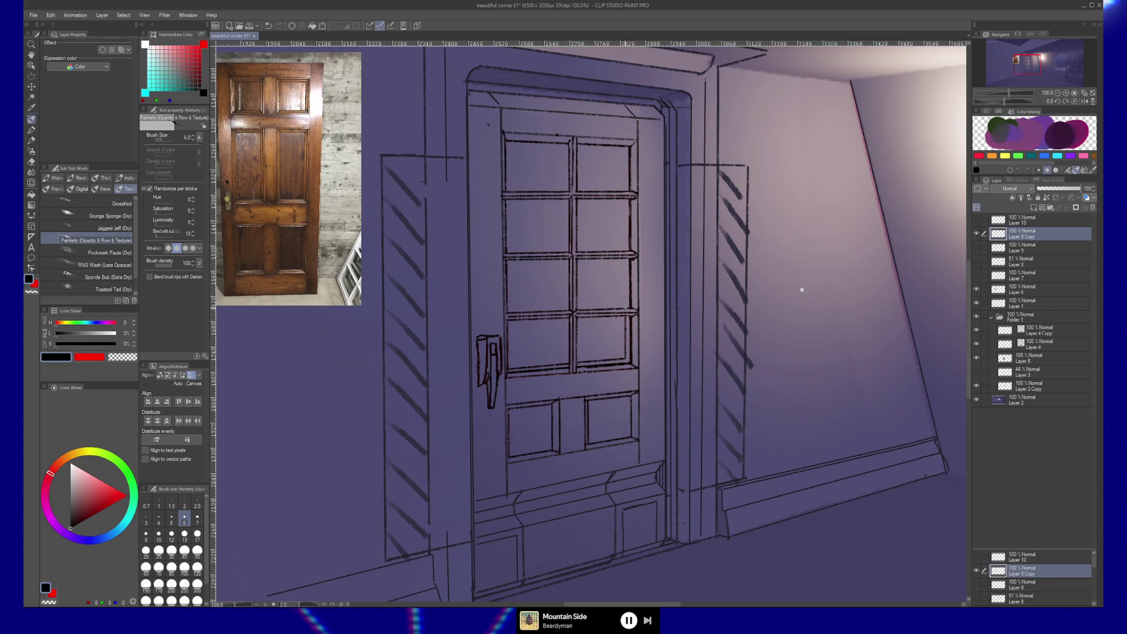
{"action": "left_click_drag", "start_coordinate": [623, 310], "coordinate": [623, 283], "text": "shift"}
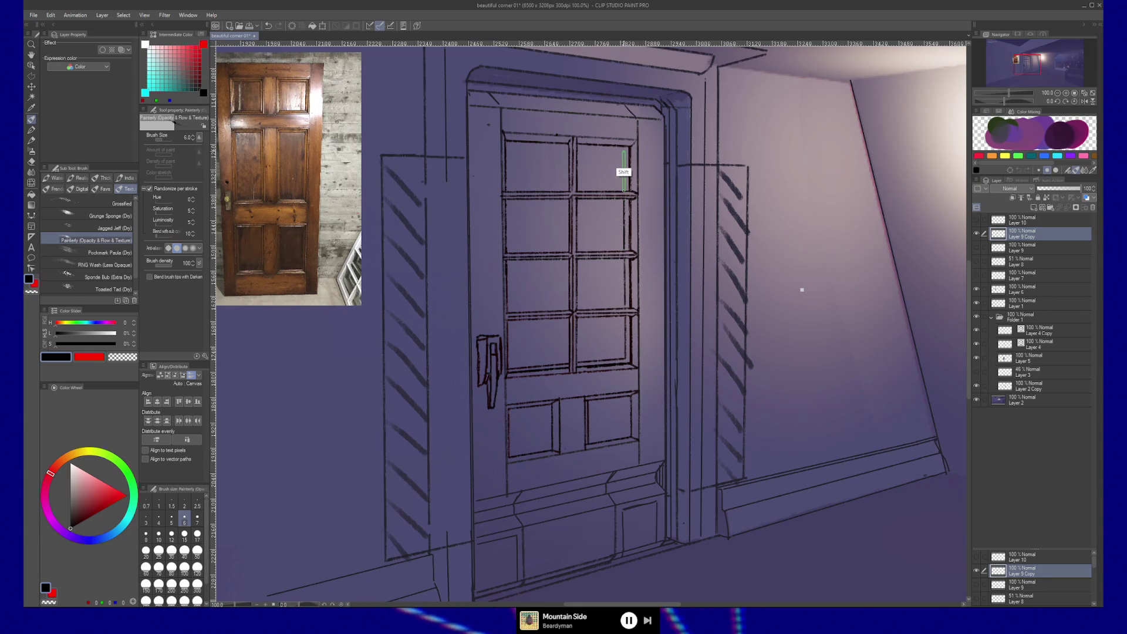
{"action": "left_click_drag", "start_coordinate": [623, 178], "coordinate": [623, 148], "text": "shift"}
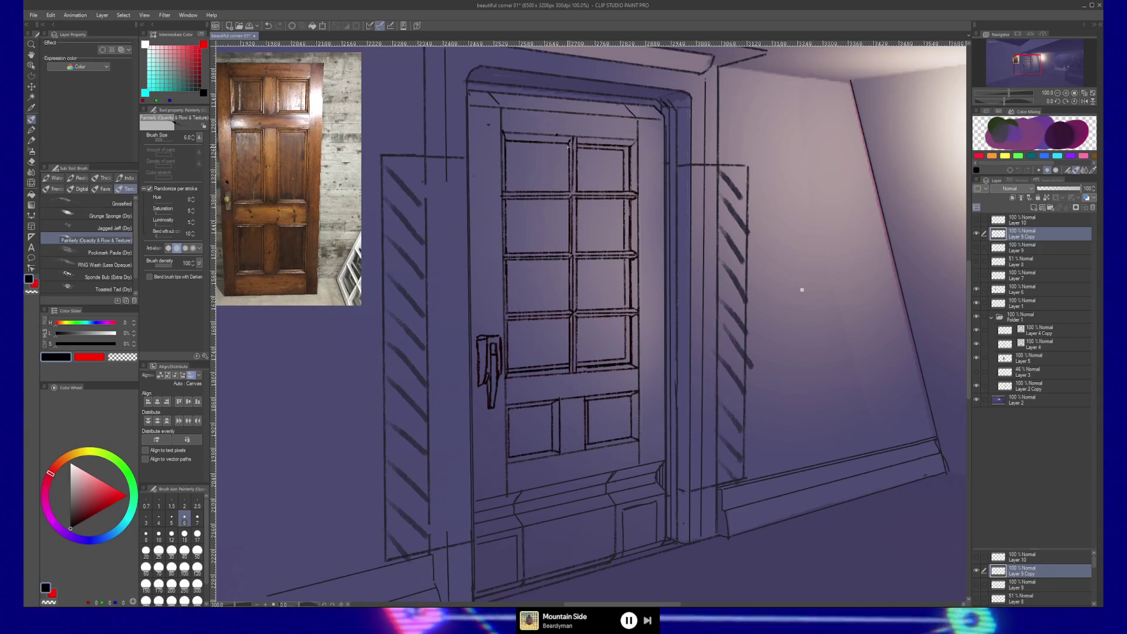
{"action": "left_click_drag", "start_coordinate": [504, 166], "coordinate": [505, 142], "text": "shift"}
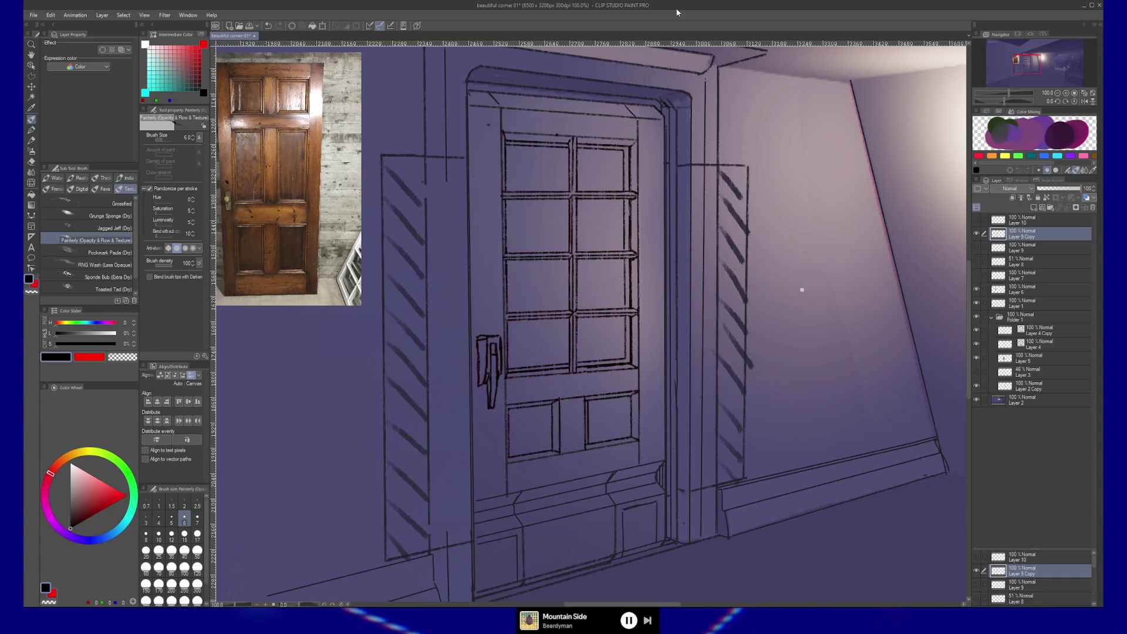
{"action": "key", "text": "ctrl+space"}
Step: Zoom out to show the whole room and refocus the drawing window
{"action": "left_click_drag", "start_coordinate": [666, 264], "coordinate": [655, 334], "text": "ctrl"}
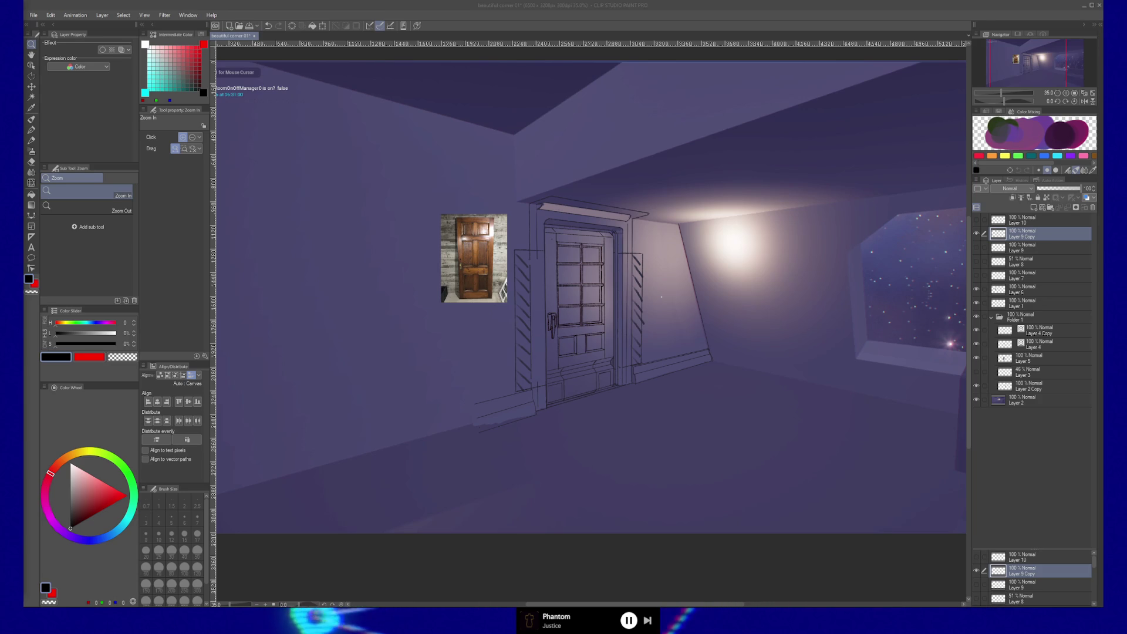
{"action": "left_click", "coordinate": [31, 261]}
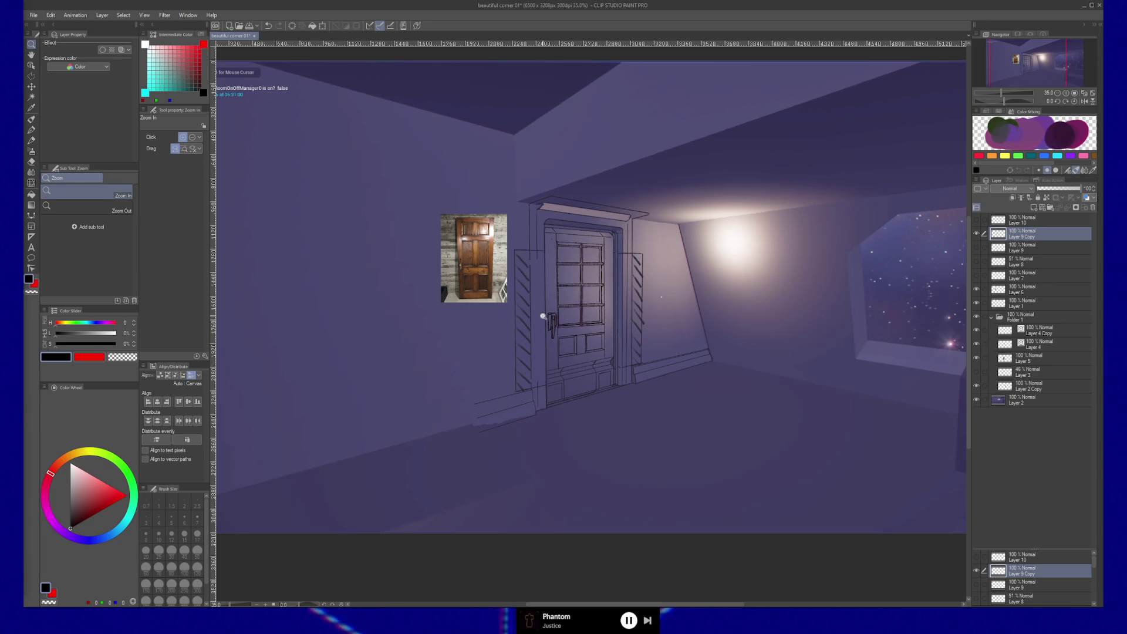
{"action": "scroll", "coordinate": [545, 319], "scroll_direction": "up", "scroll_amount": 3}
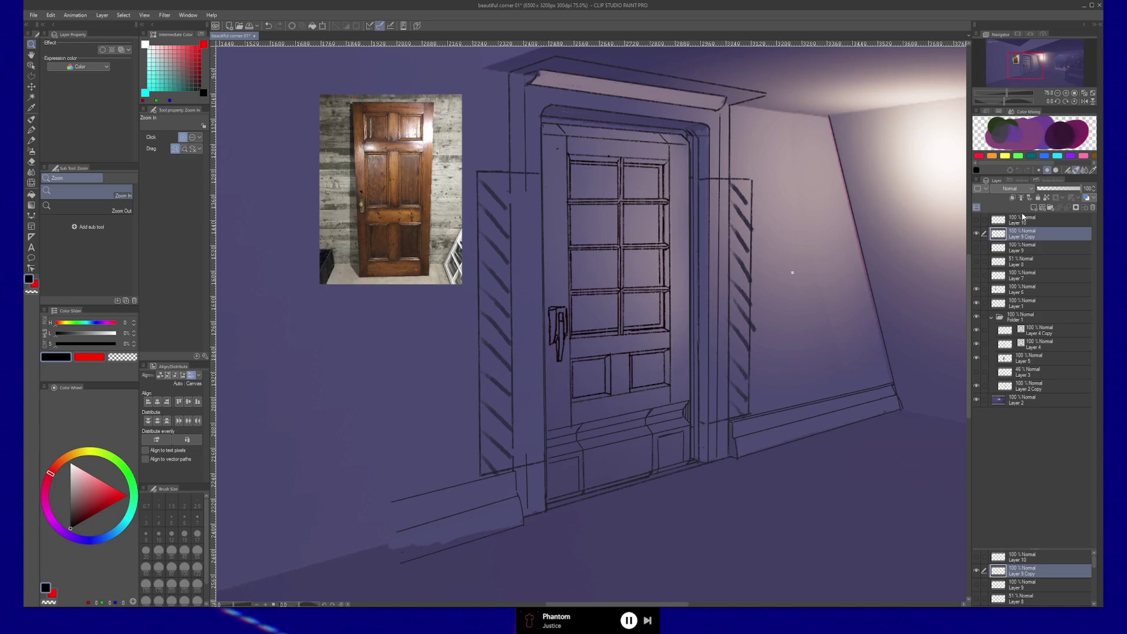
Step: Polygon-select the door handle, nudge it slightly left, then drop the selection and view the corridor
{"action": "key", "text": "m"}
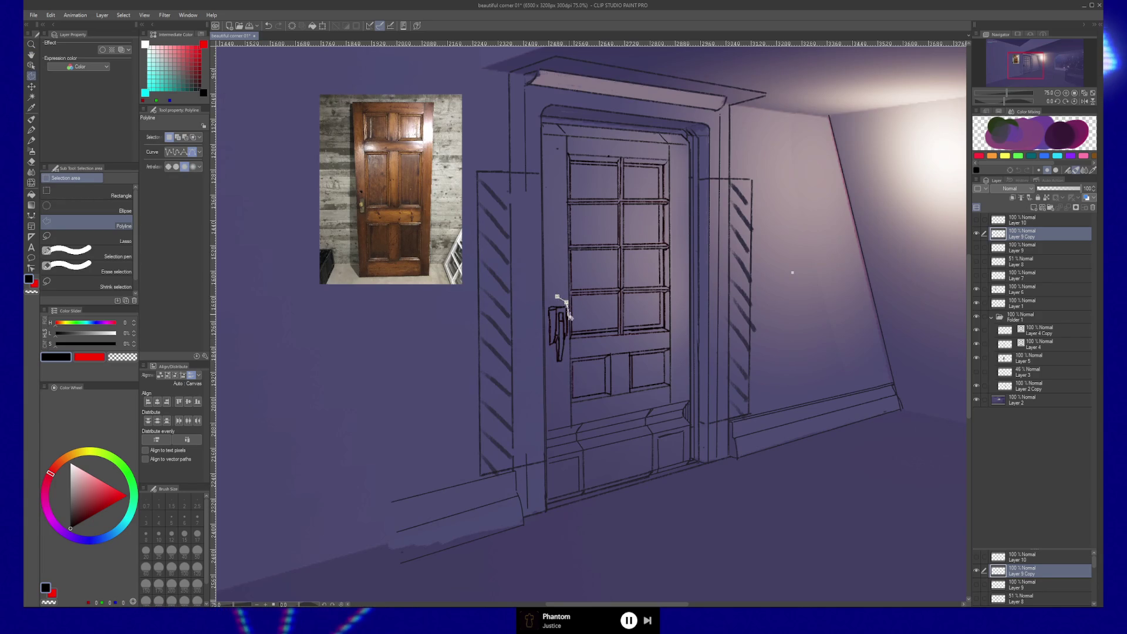
{"action": "left_click", "coordinate": [568, 305]}
{"action": "left_click", "coordinate": [566, 370]}
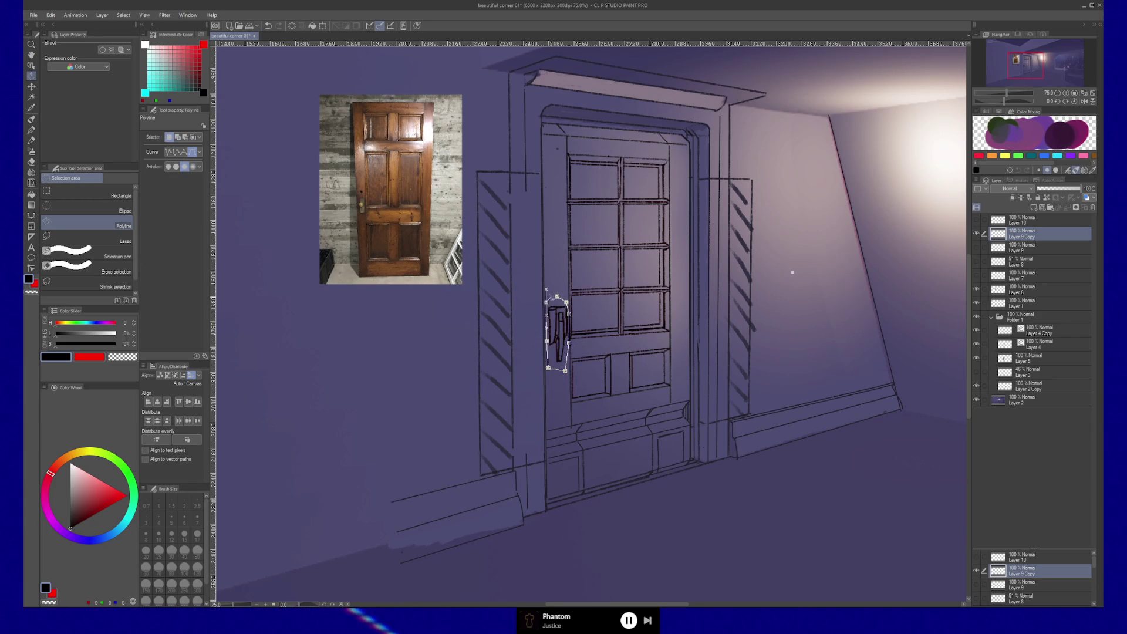
{"action": "double_click", "coordinate": [552, 297]}
{"action": "key", "text": "k"}
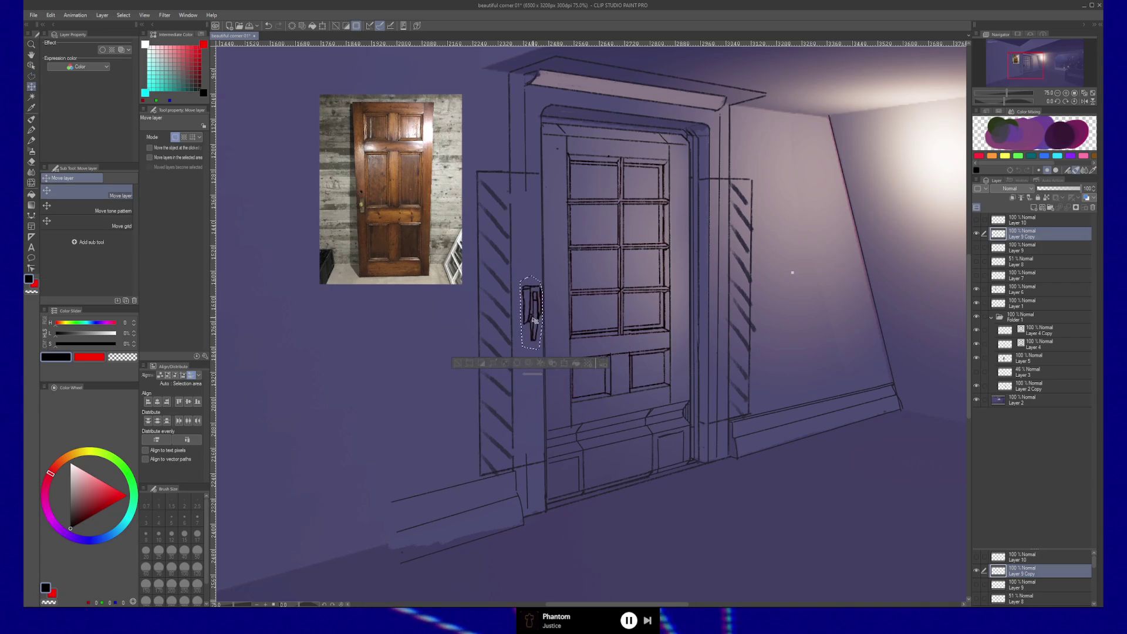
{"action": "left_click_drag", "start_coordinate": [557, 330], "coordinate": [530, 327]}
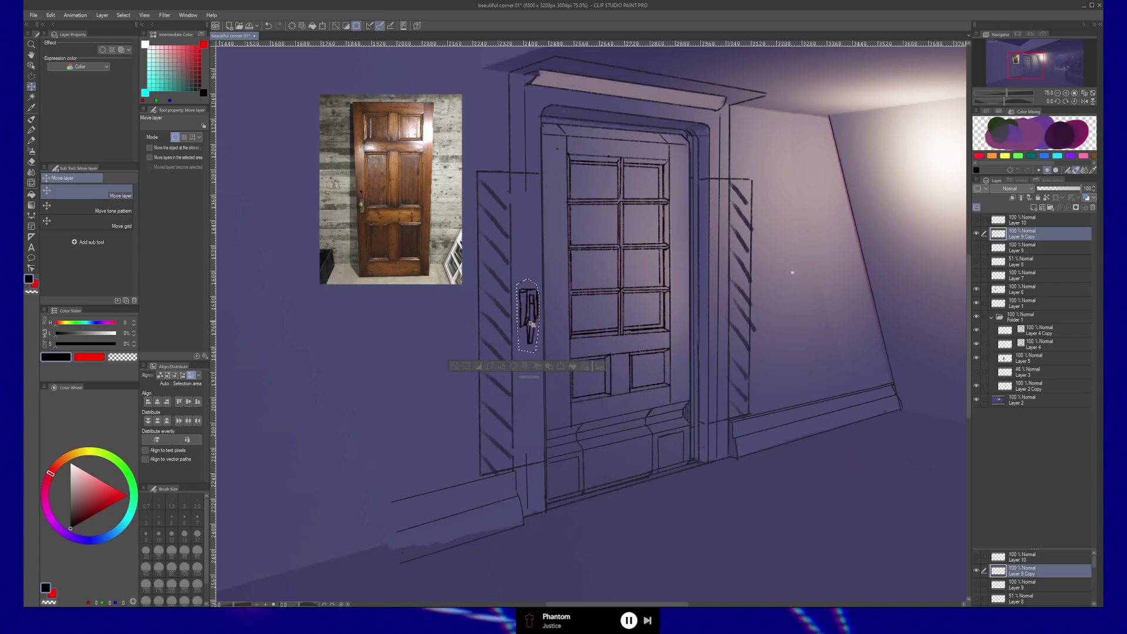
{"action": "key", "text": "ctrl+d"}
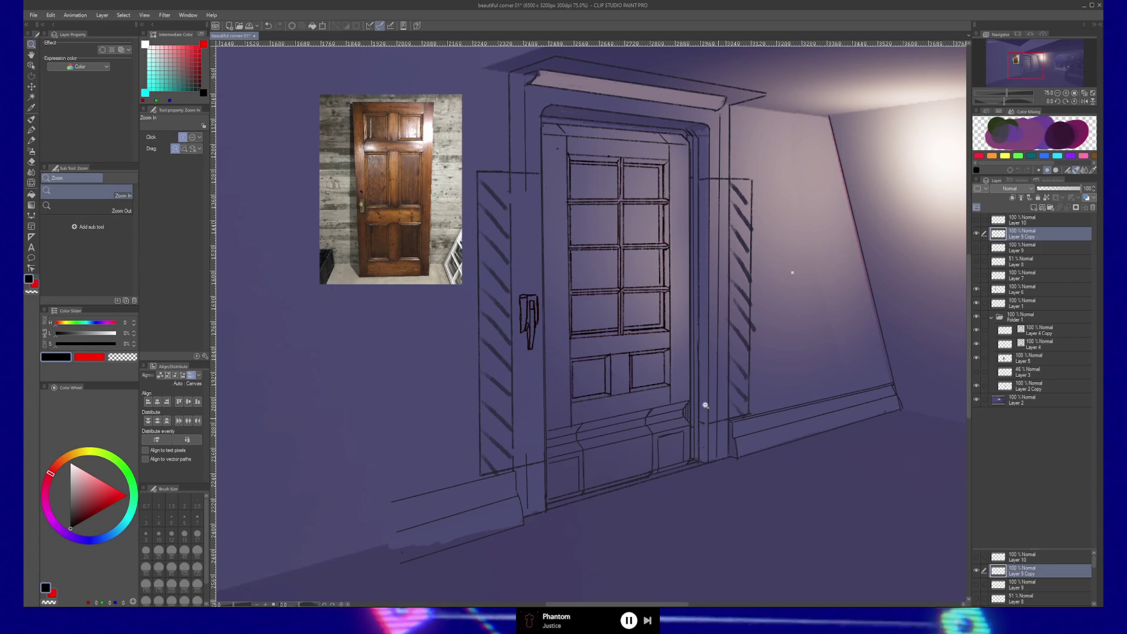
{"action": "left_click", "coordinate": [662, 390], "text": "alt"}
{"action": "left_click", "coordinate": [624, 402], "text": "alt"}
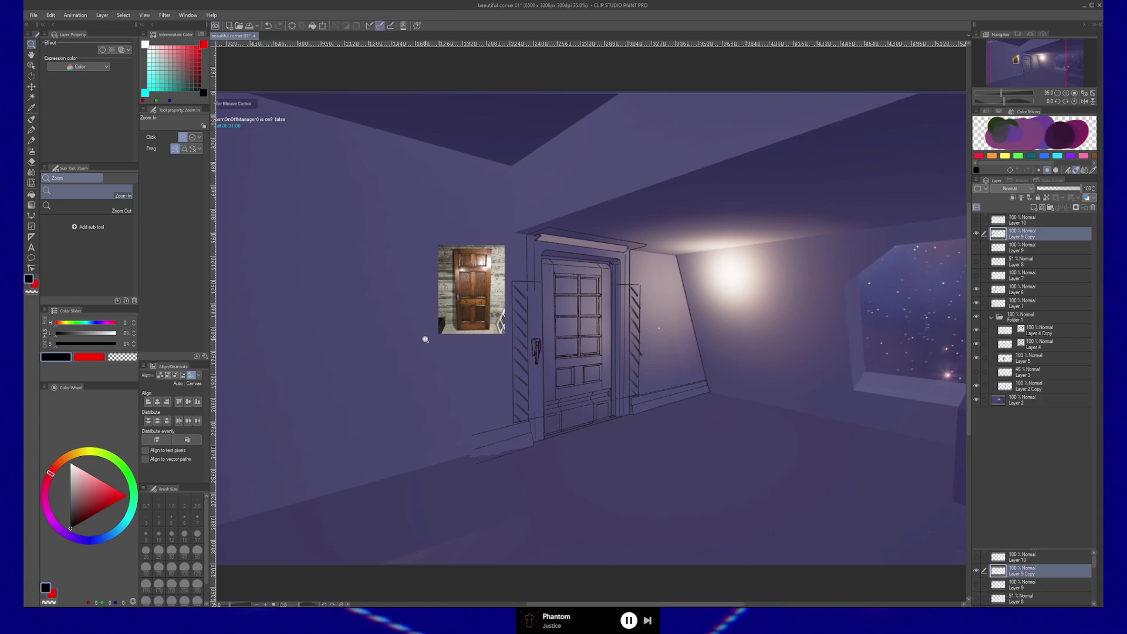
{"action": "left_click", "coordinate": [604, 361]}
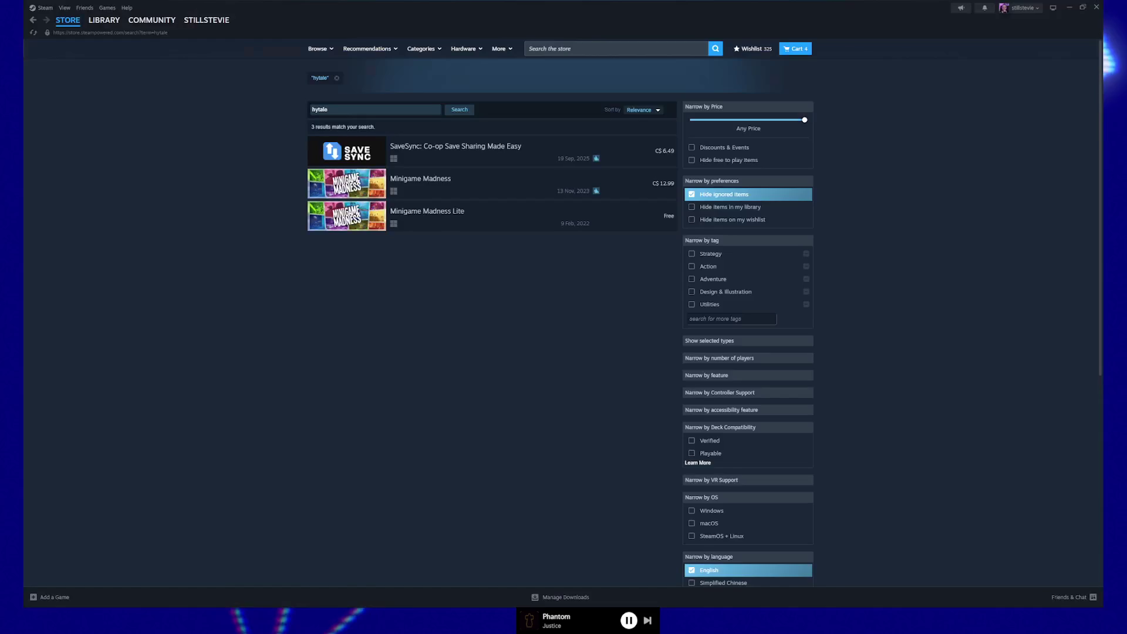
Step: Launch Blender from the Steam game library
{"action": "left_click", "coordinate": [104, 19]}
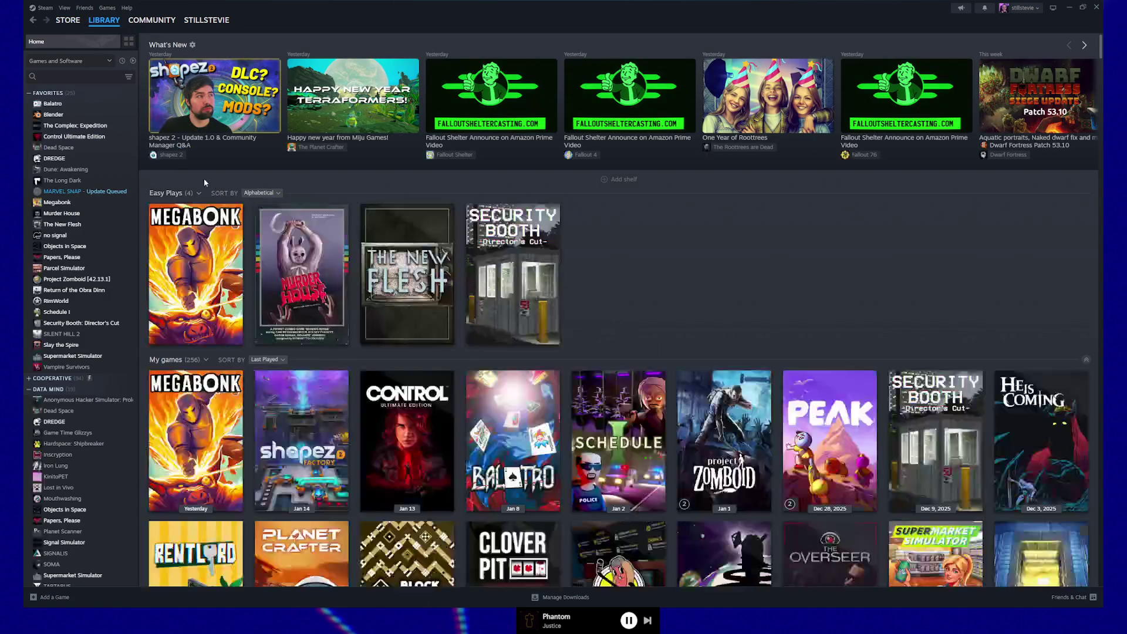
{"action": "left_click", "coordinate": [53, 115]}
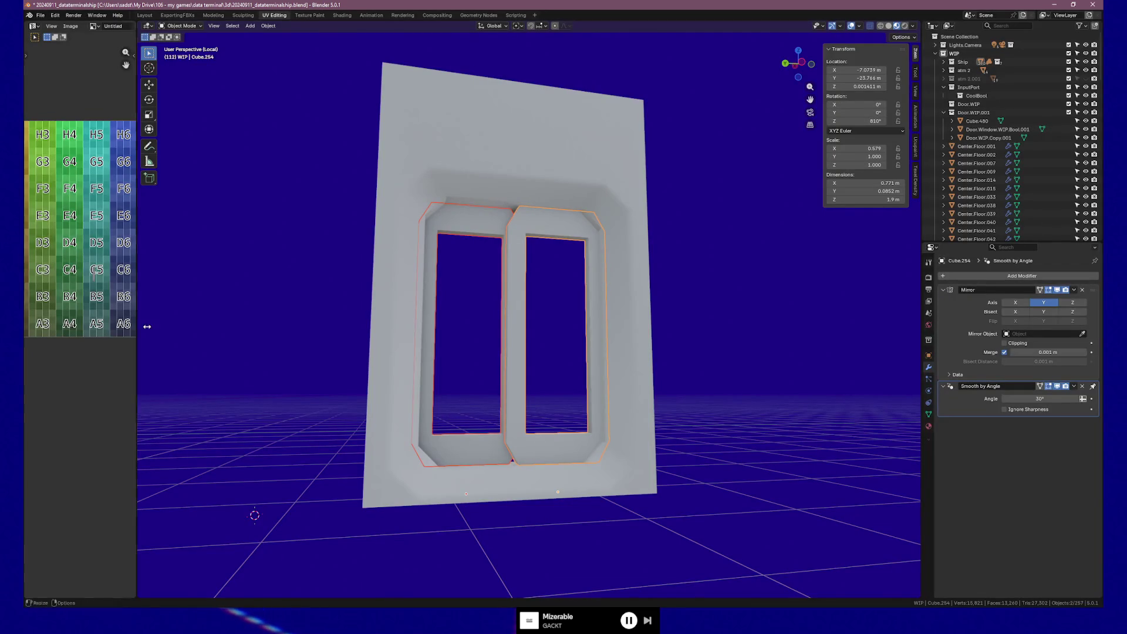
Step: Slide the inner window frame along Y twice to try new positions beside the wall
{"action": "left_click", "coordinate": [569, 146]}
{"action": "middle_click_drag", "start_coordinate": [559, 161], "coordinate": [554, 187]}
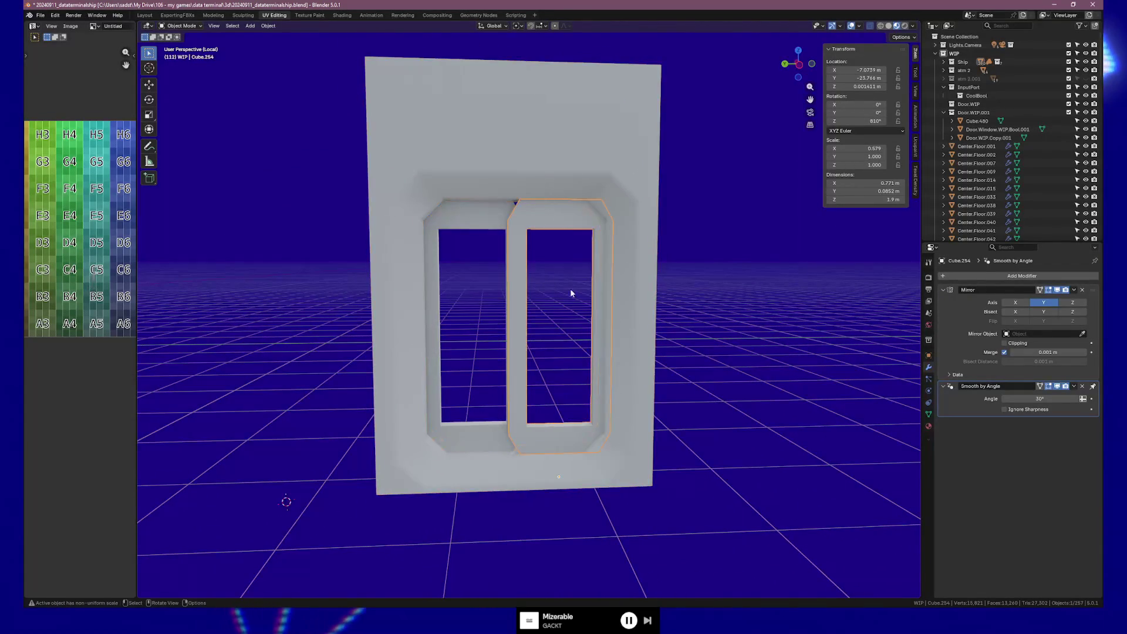
{"action": "left_click", "coordinate": [576, 334]}
{"action": "key", "text": "g"}
{"action": "key", "text": "y"}
{"action": "left_click", "coordinate": [495, 338]}
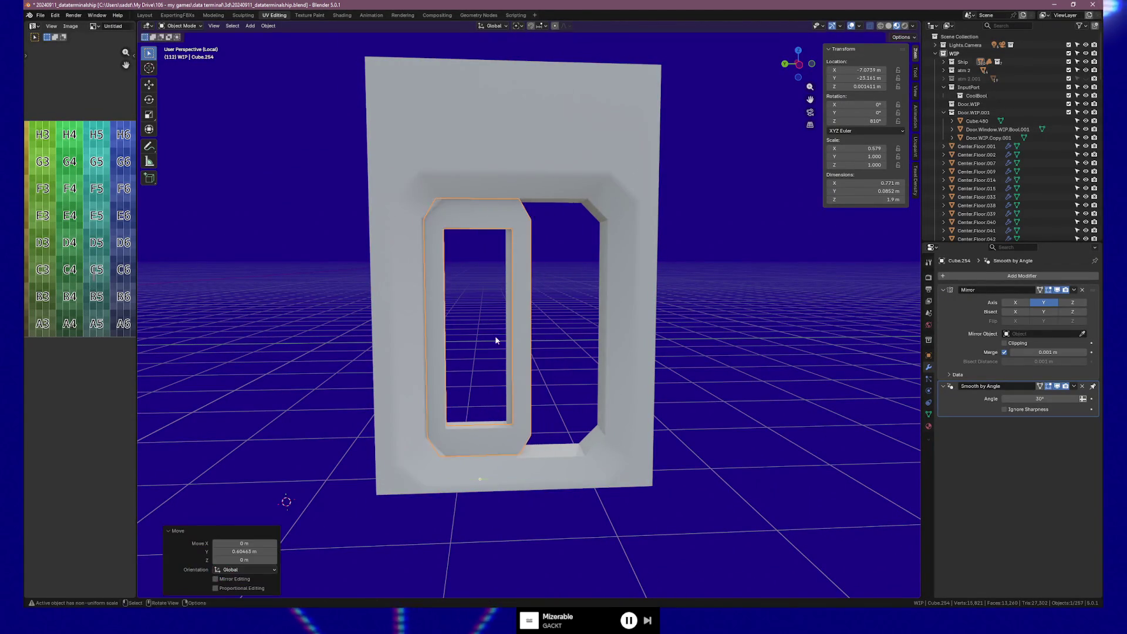
{"action": "key", "text": "g"}
{"action": "key", "text": "y"}
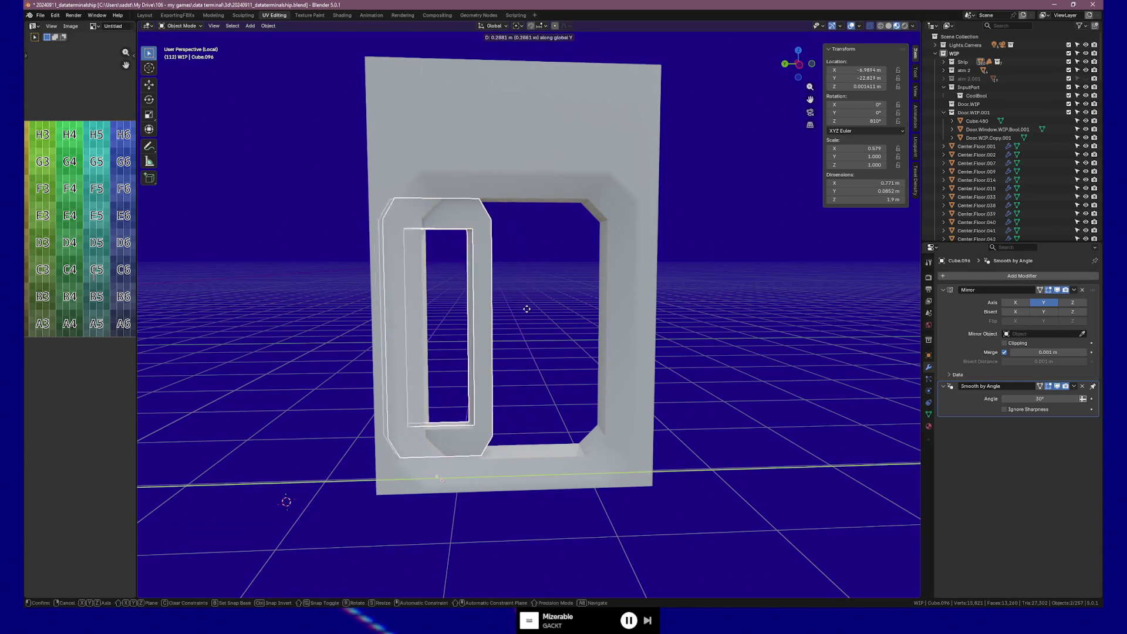
{"action": "left_click", "coordinate": [290, 365]}
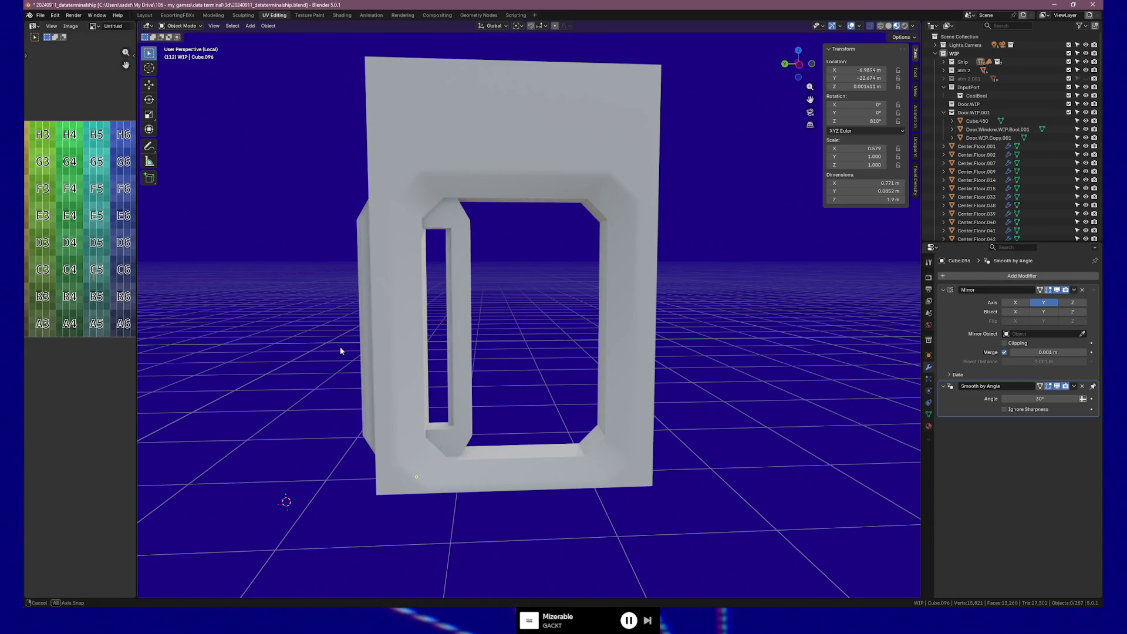
Step: Undo back to the mirrored pair of inner frames and leave Local view for the full scene
{"action": "mouse_move", "coordinate": [341, 351]}
{"action": "middle_mouse_down"}
{"action": "mouse_move", "coordinate": [231, 352]}
{"action": "mouse_move", "coordinate": [345, 343]}
{"action": "middle_mouse_up"}
{"action": "key", "text": "ctrl+z"}
{"action": "key", "text": "ctrl+z"}
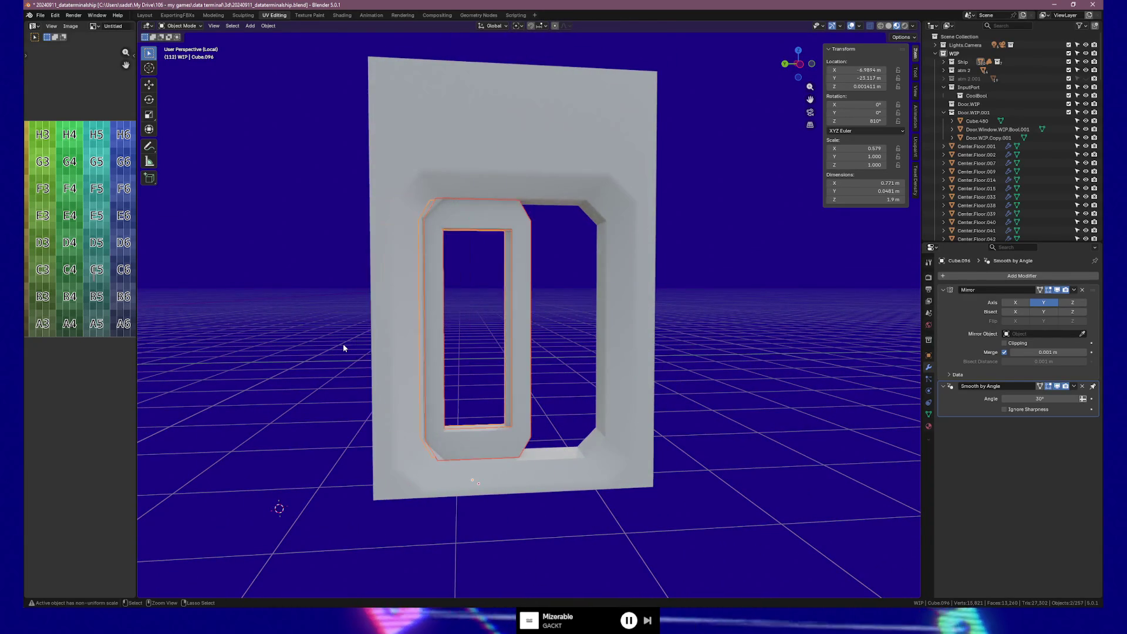
{"action": "key", "text": "ctrl+shift+z"}
{"action": "key", "text": "ctrl+shift+z"}
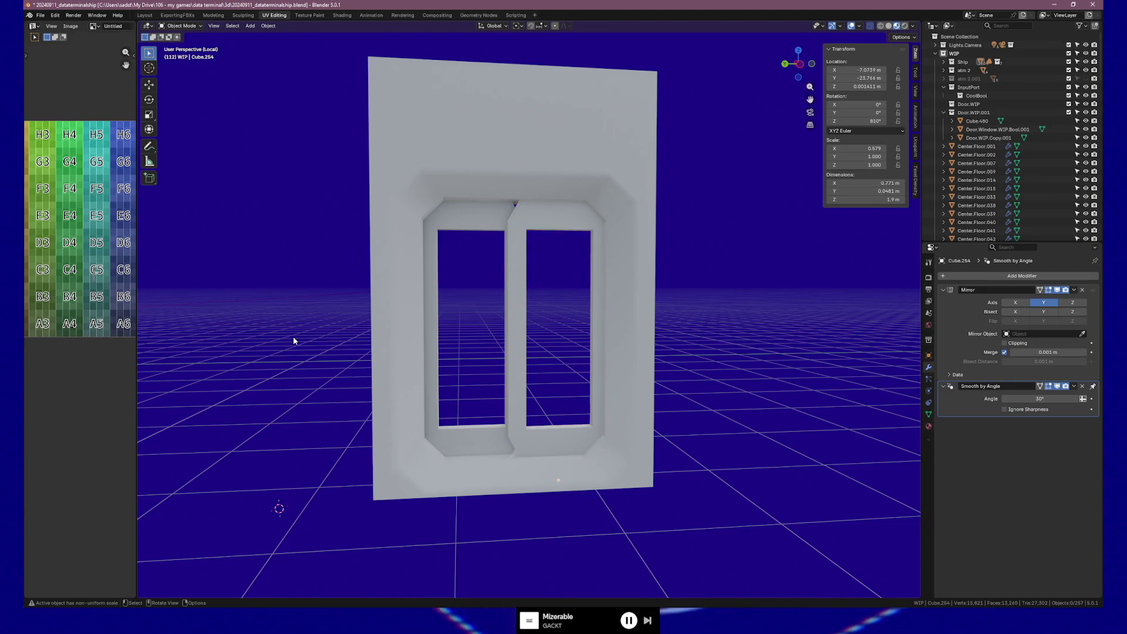
{"action": "mouse_move", "coordinate": [293, 335]}
{"action": "middle_mouse_down"}
{"action": "mouse_move", "coordinate": [377, 325]}
{"action": "mouse_move", "coordinate": [364, 323]}
{"action": "middle_mouse_up"}
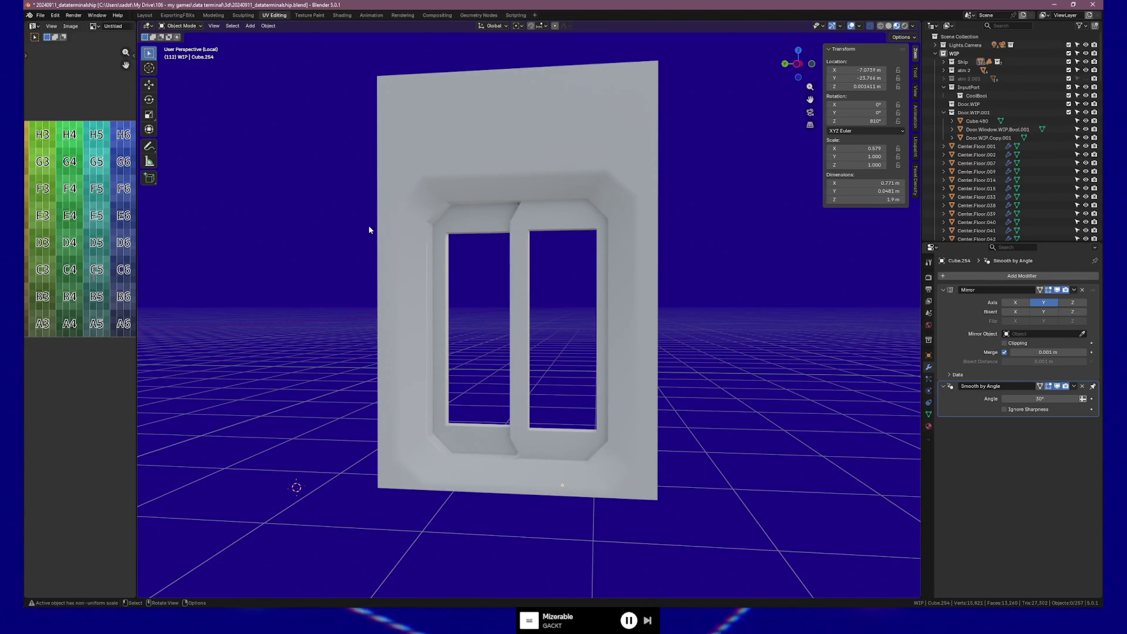
{"action": "scroll", "coordinate": [557, 231], "scroll_direction": "down", "scroll_amount": 5}
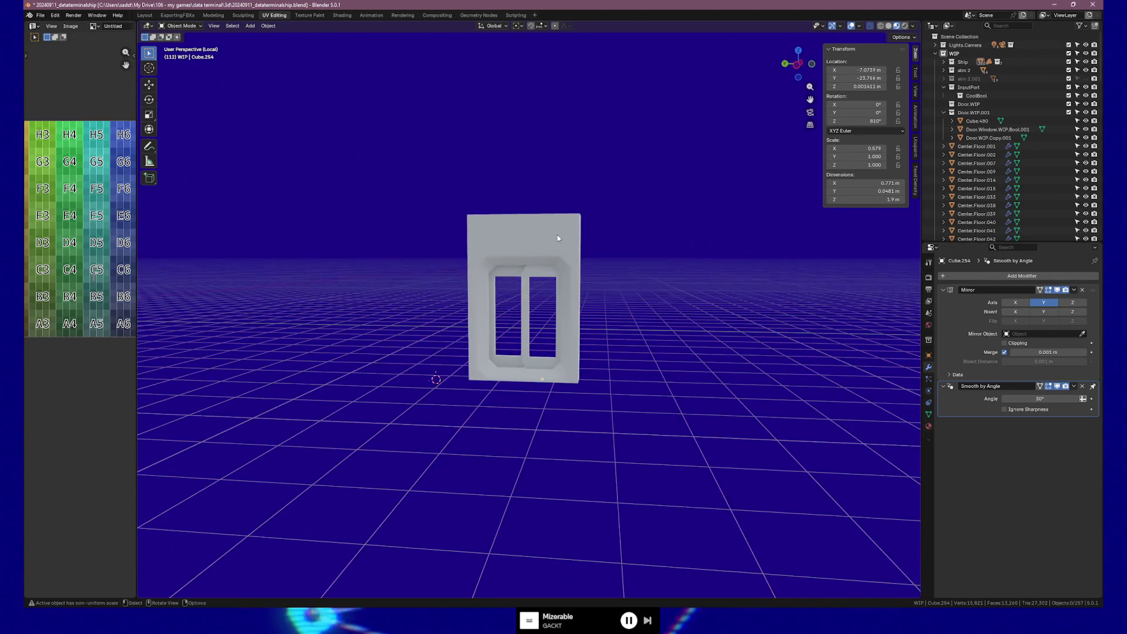
{"action": "key", "text": "KP_Divide"}
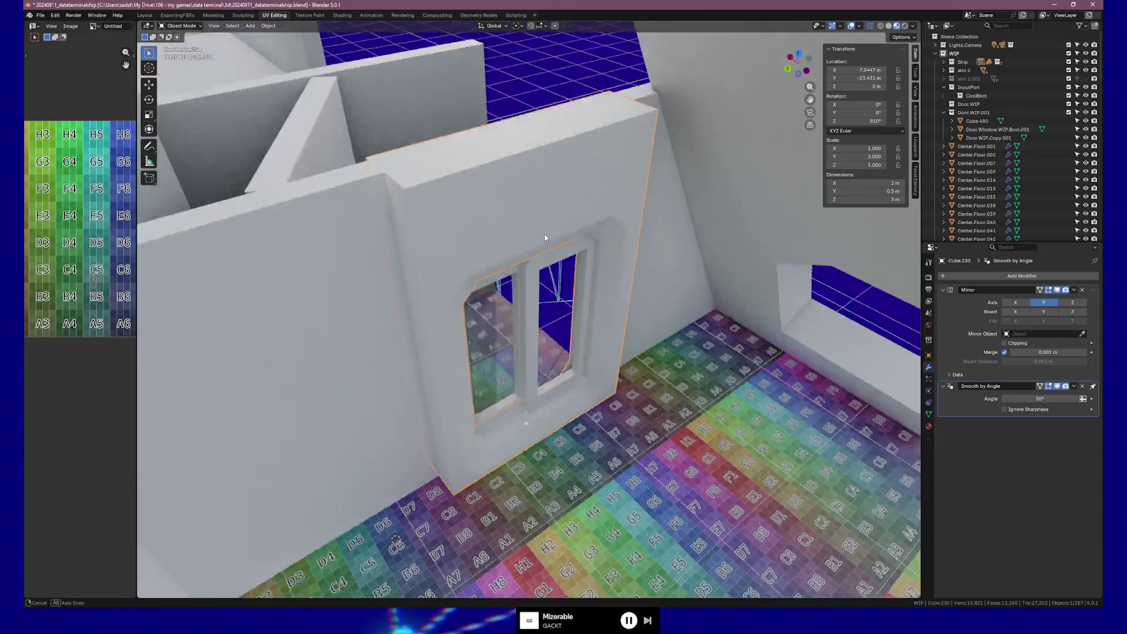
Step: Duplicate the doorway wall and shift the copy along Y
{"action": "mouse_move", "coordinate": [557, 234]}
{"action": "middle_mouse_down"}
{"action": "mouse_move", "coordinate": [498, 204]}
{"action": "mouse_move", "coordinate": [578, 240]}
{"action": "middle_mouse_up"}
{"action": "scroll", "coordinate": [467, 215], "scroll_direction": "up", "scroll_amount": 5}
{"action": "scroll", "coordinate": [468, 219], "scroll_direction": "down", "scroll_amount": 5}
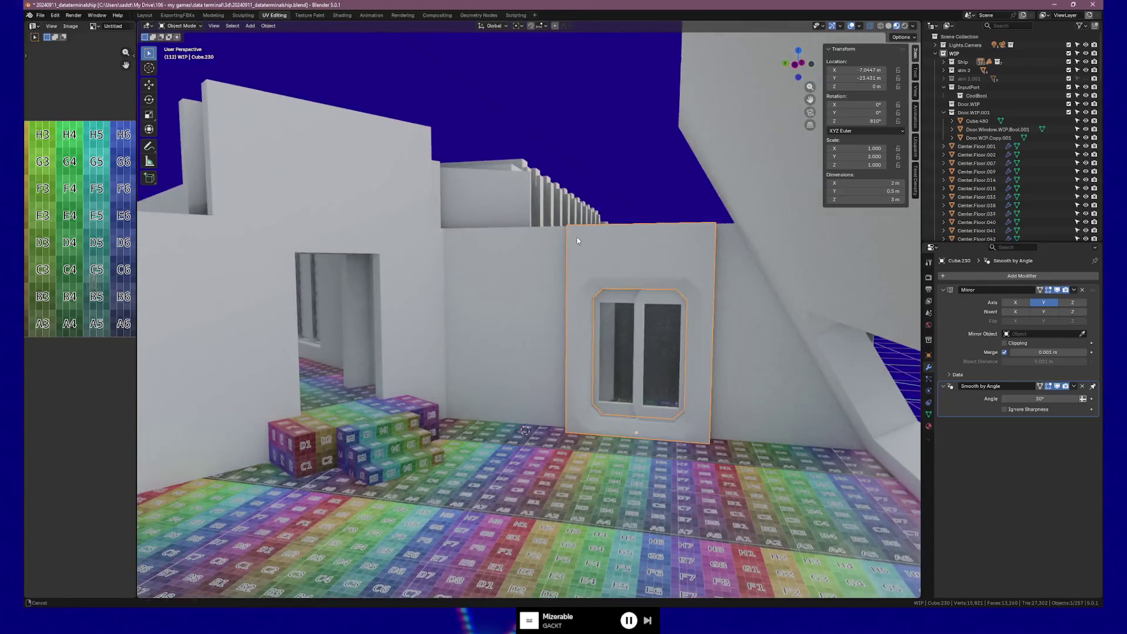
{"action": "left_click", "coordinate": [335, 211]}
{"action": "middle_click_drag", "start_coordinate": [554, 331], "coordinate": [372, 297]}
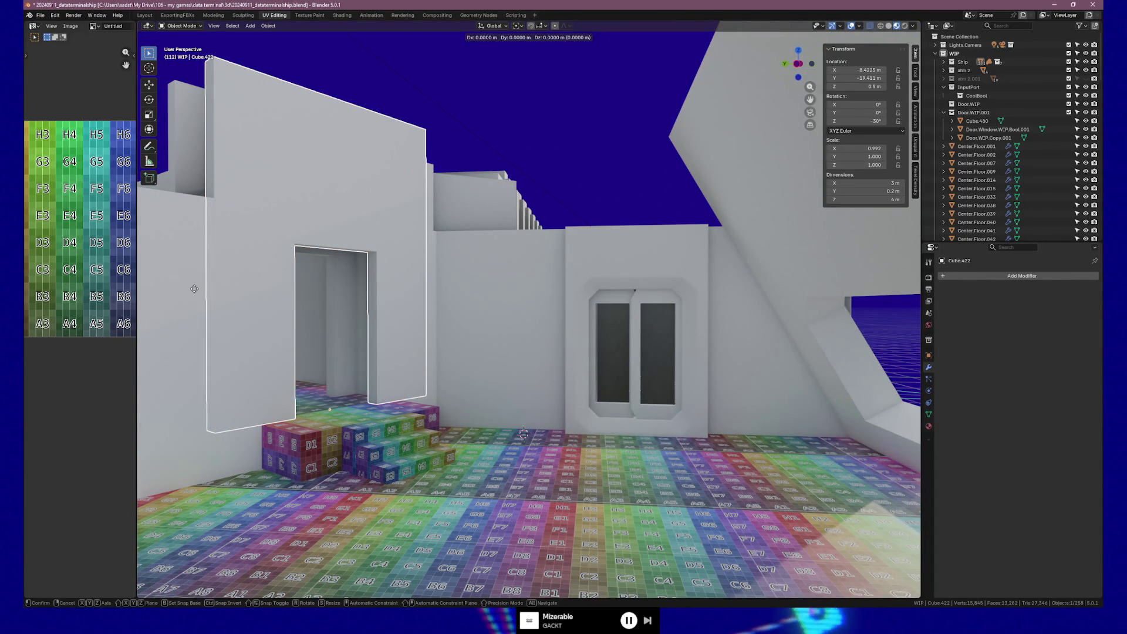
{"action": "key", "text": "y"}
{"action": "left_click", "coordinate": [395, 336]}
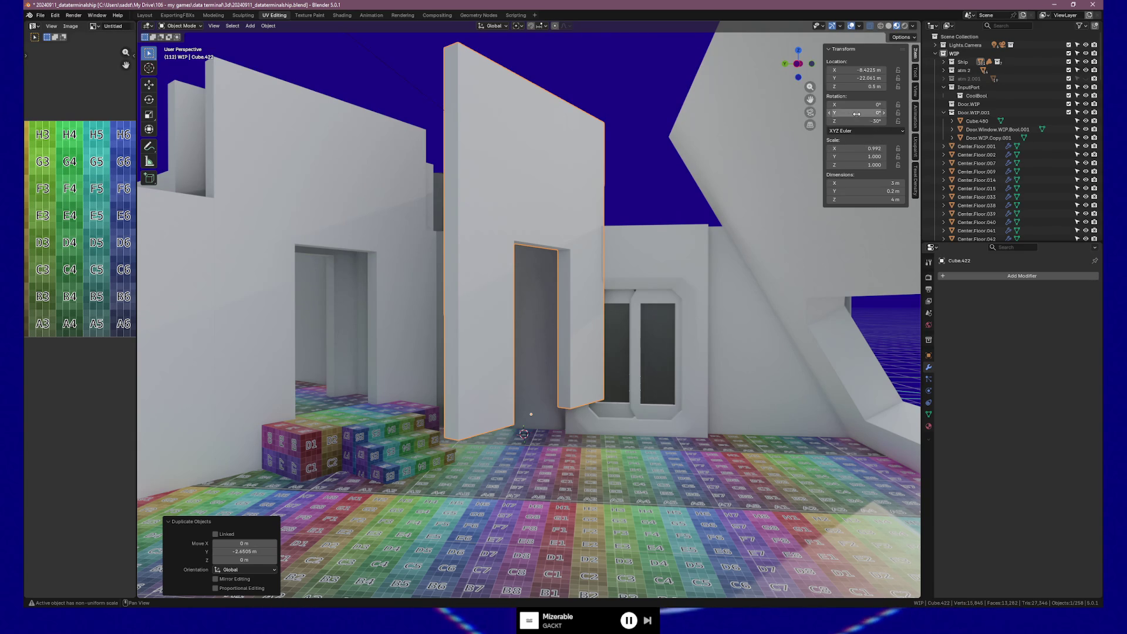
Step: Set the copied wall's Z rotation to 90°
{"action": "left_click", "coordinate": [853, 121]}
{"action": "type", "text": "0"}
{"action": "key", "text": "Return"}
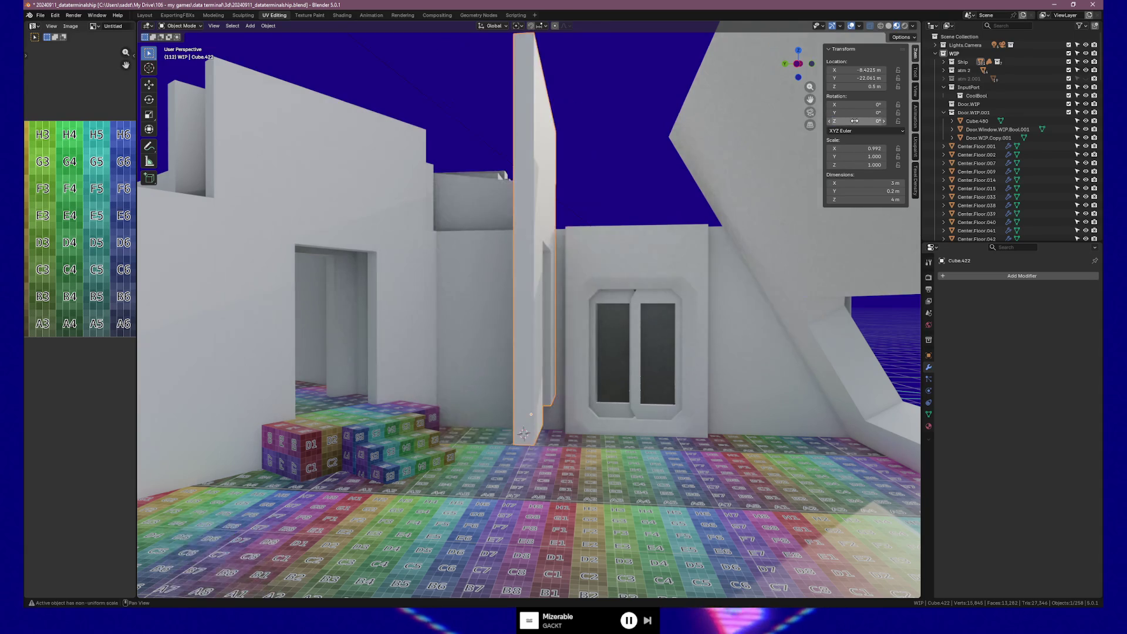
{"action": "left_click", "coordinate": [853, 121]}
{"action": "type", "text": "90"}
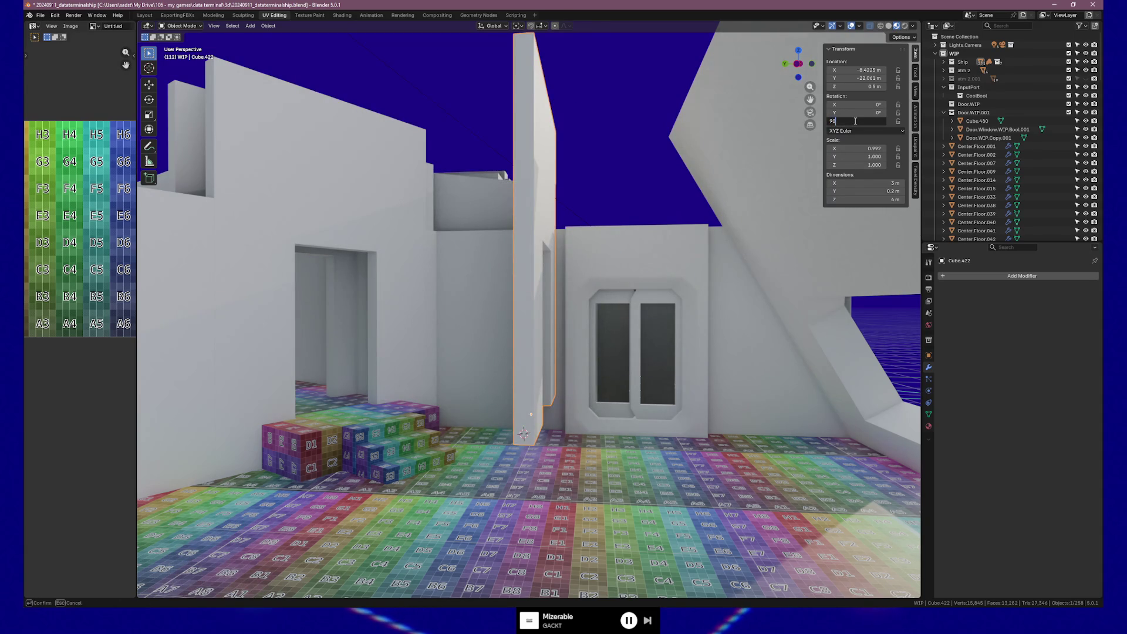
{"action": "key", "text": "Return"}
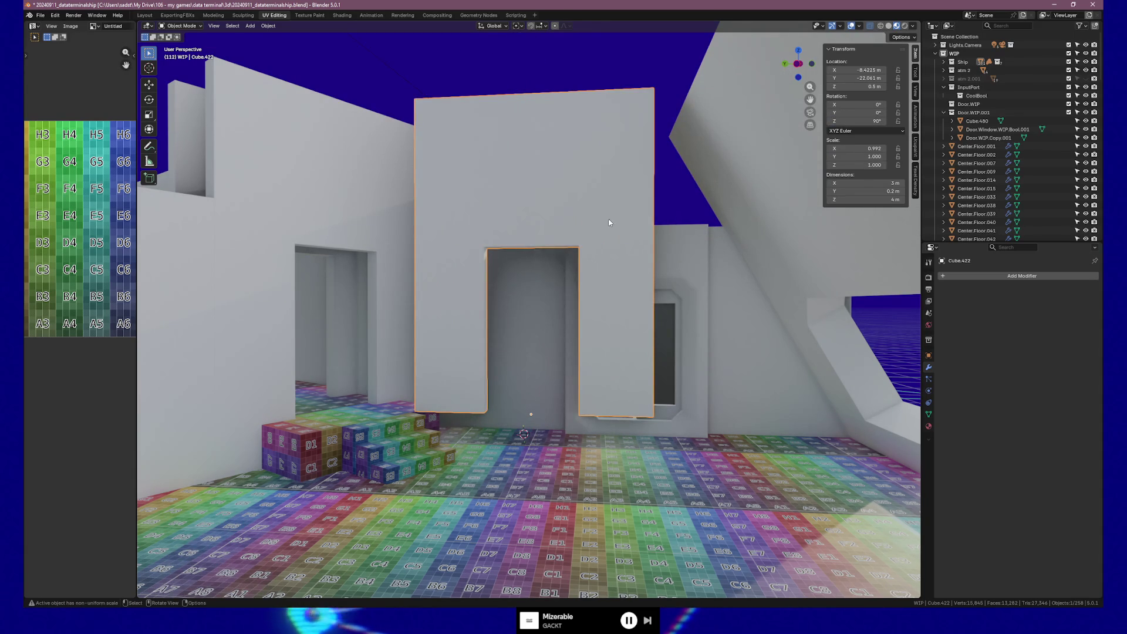
Step: Set the wall's location to Z 0, X -8 m, Y -22 m so it stands on the floor
{"action": "double_click", "coordinate": [859, 88]}
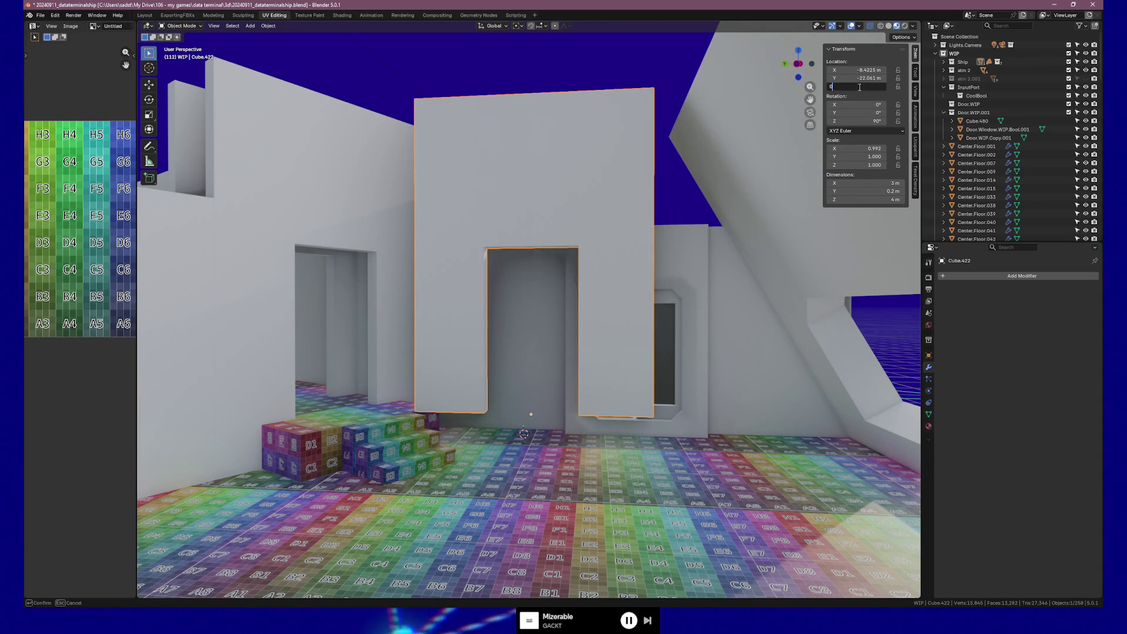
{"action": "type", "text": "0"}
{"action": "key", "text": "Return"}
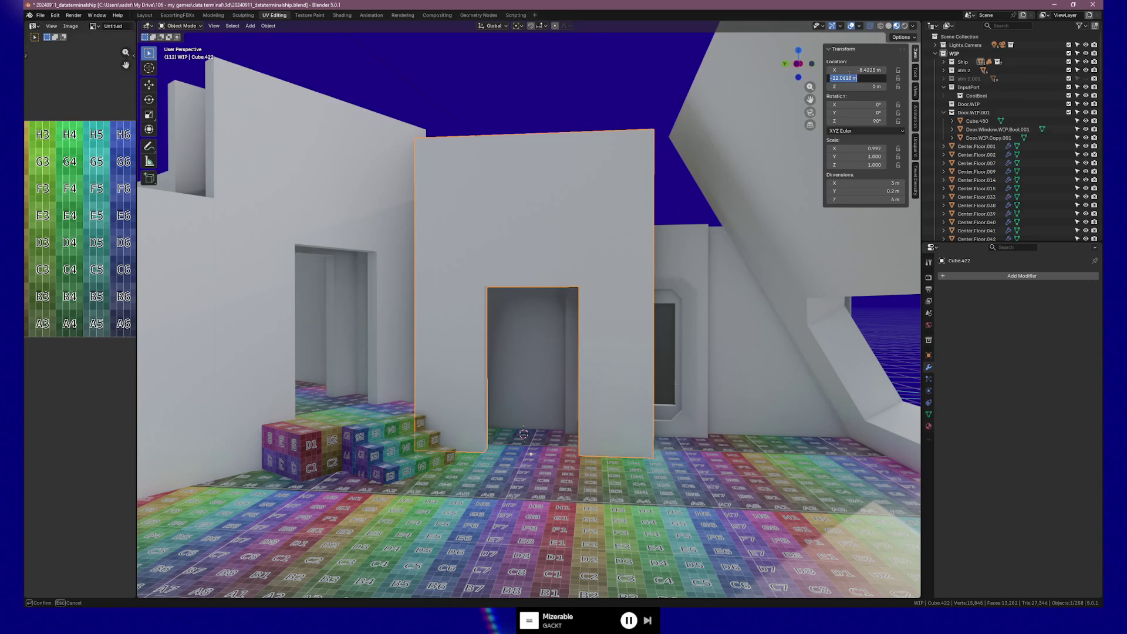
{"action": "key", "text": "Return"}
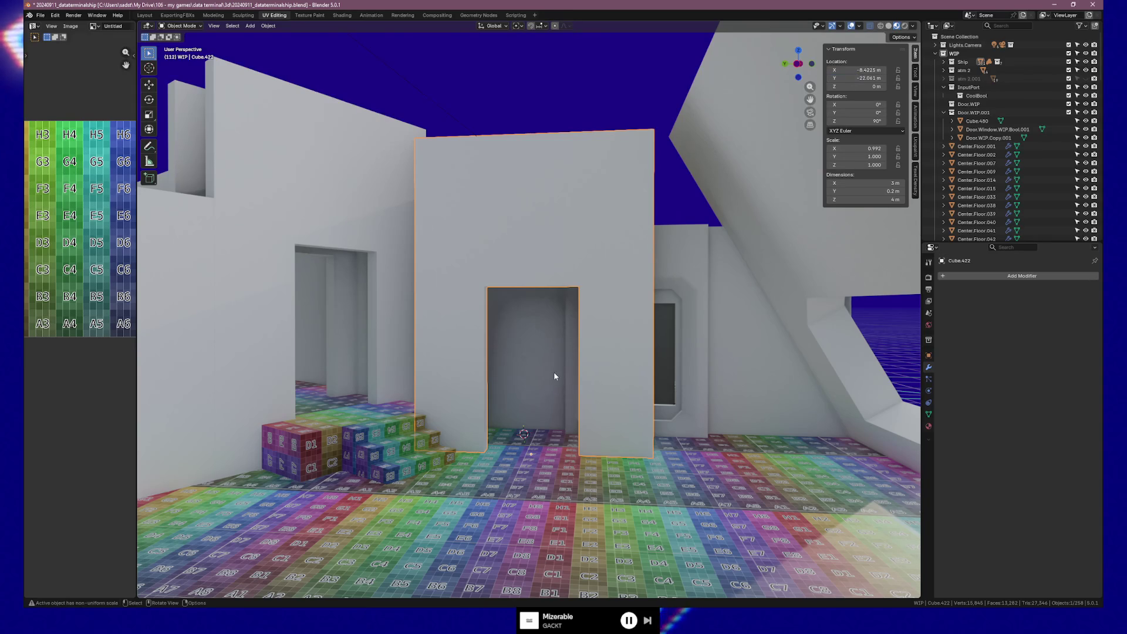
{"action": "mouse_move", "coordinate": [553, 372]}
{"action": "middle_mouse_down"}
{"action": "mouse_move", "coordinate": [609, 438]}
{"action": "mouse_move", "coordinate": [601, 324]}
{"action": "mouse_move", "coordinate": [617, 291]}
{"action": "middle_mouse_up"}
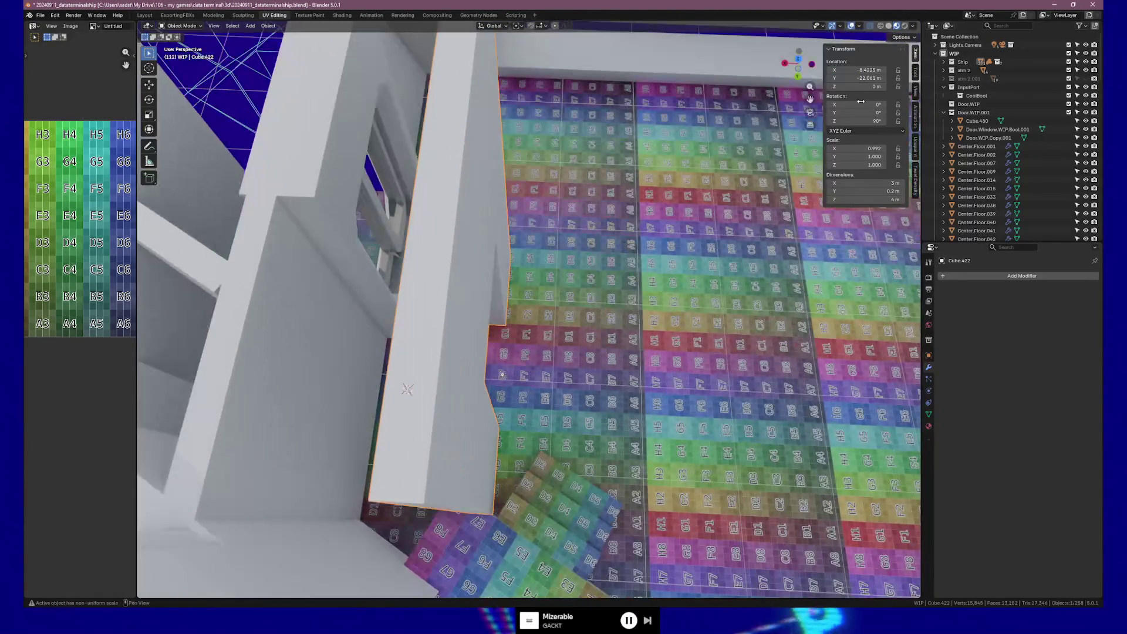
{"action": "left_click", "coordinate": [880, 69]}
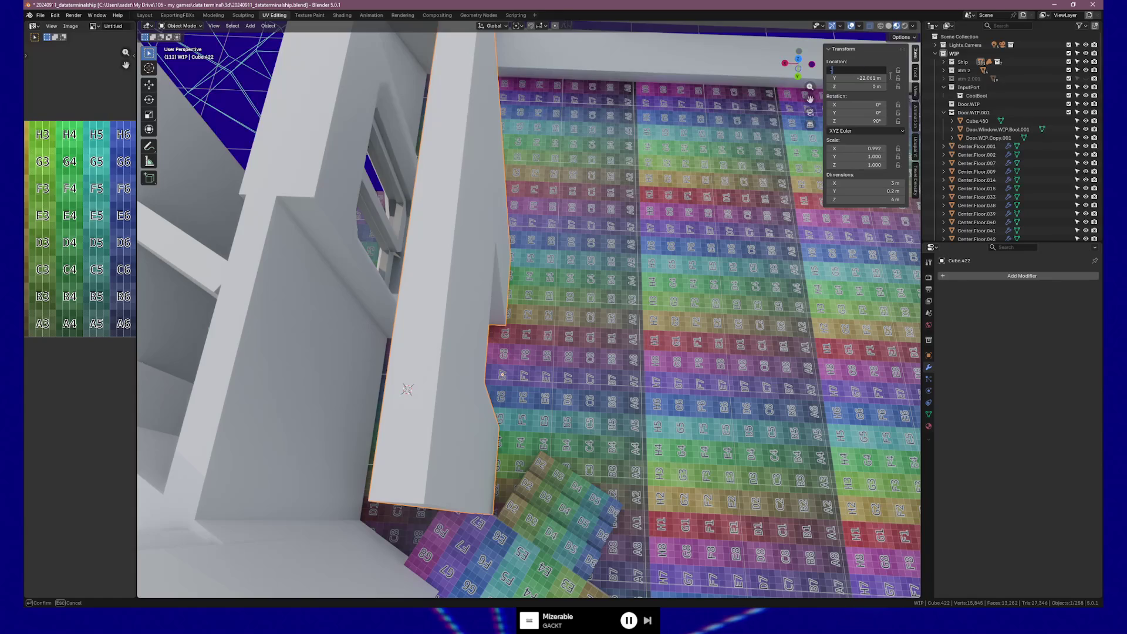
{"action": "key", "text": "Tab"}
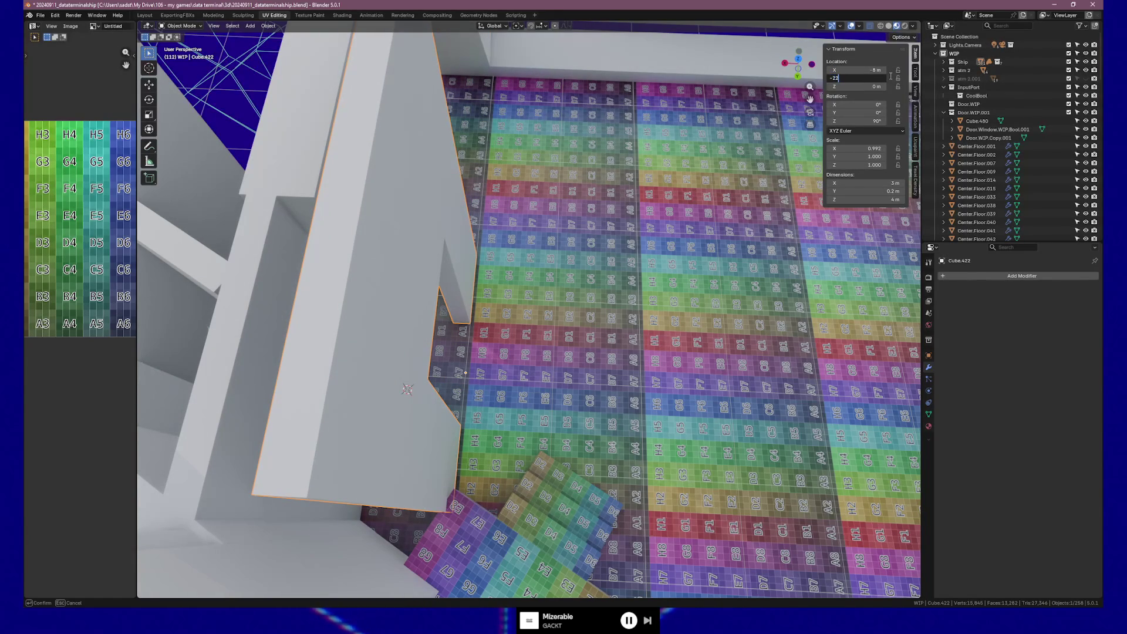
{"action": "key", "text": "Return"}
{"action": "middle_click_drag", "start_coordinate": [691, 165], "coordinate": [628, 251]}
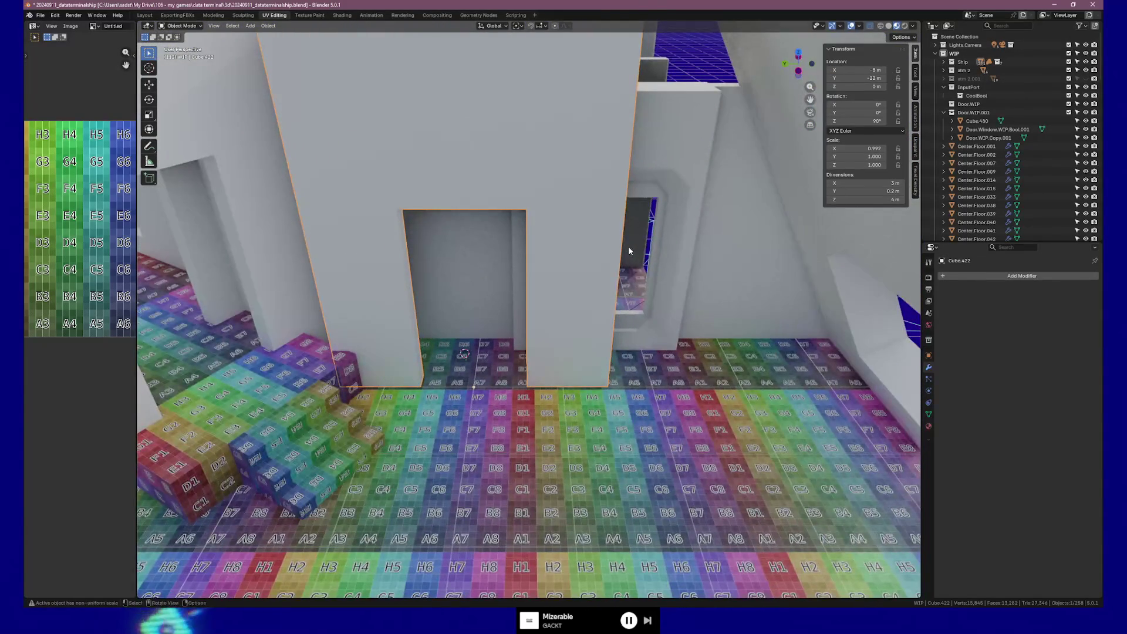
Step: Enable snapping and move the doorway wall along Y to a whole-metre position
{"action": "left_click", "coordinate": [530, 24]}
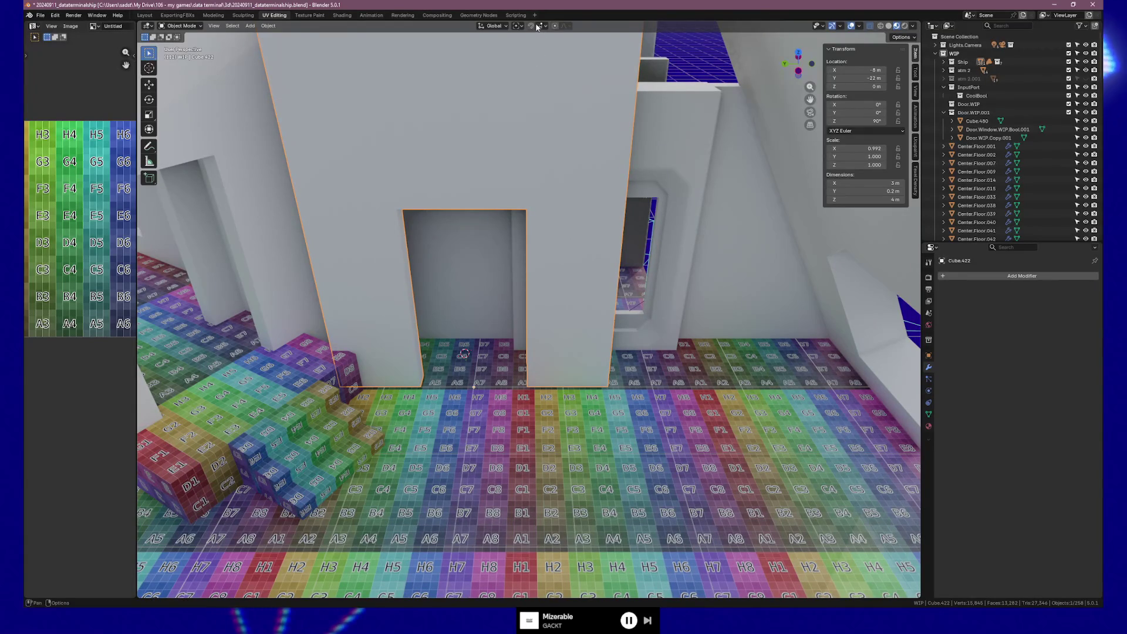
{"action": "key", "text": "g"}
{"action": "key", "text": "y"}
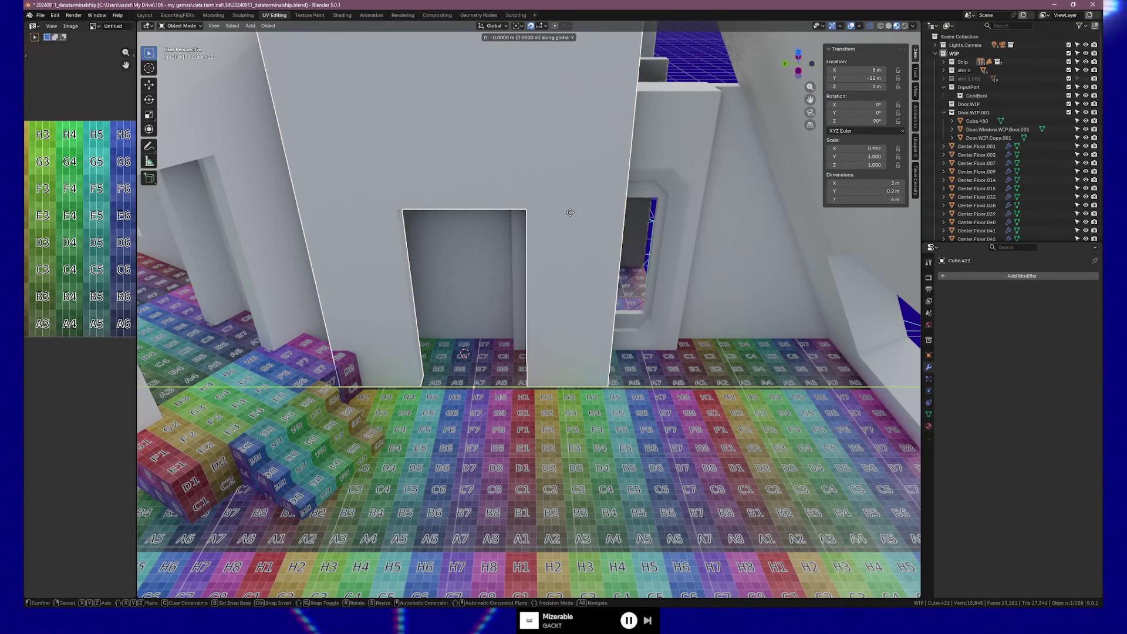
{"action": "key", "text": "Return"}
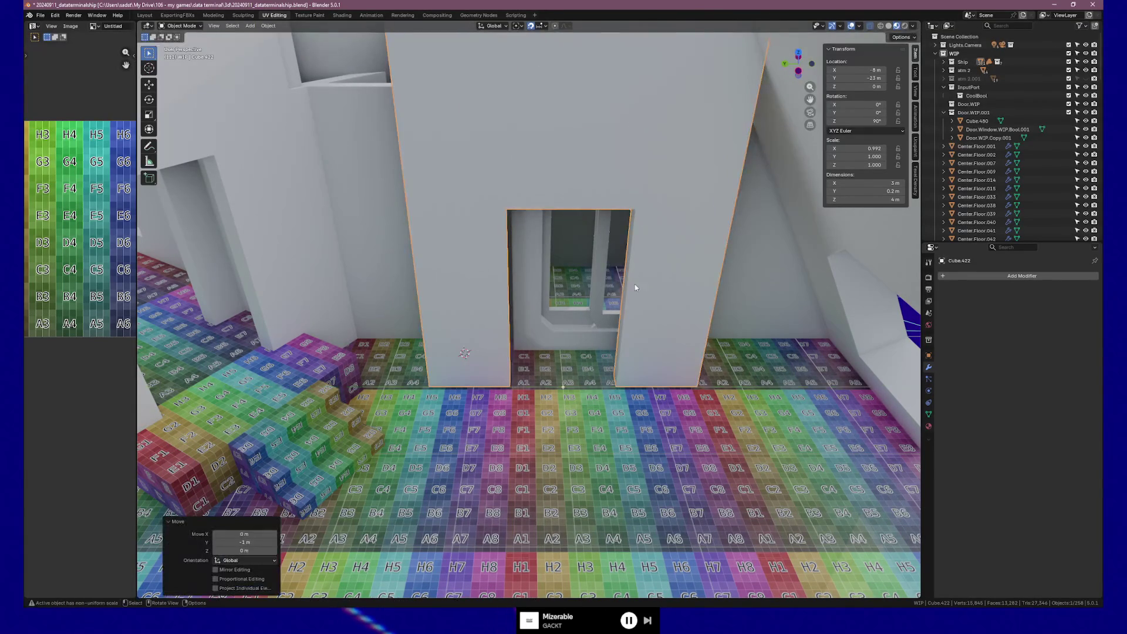
{"action": "mouse_move", "coordinate": [634, 284]}
{"action": "middle_mouse_down"}
{"action": "mouse_move", "coordinate": [668, 282]}
{"action": "mouse_move", "coordinate": [657, 292]}
{"action": "mouse_move", "coordinate": [660, 349]}
{"action": "middle_mouse_up"}
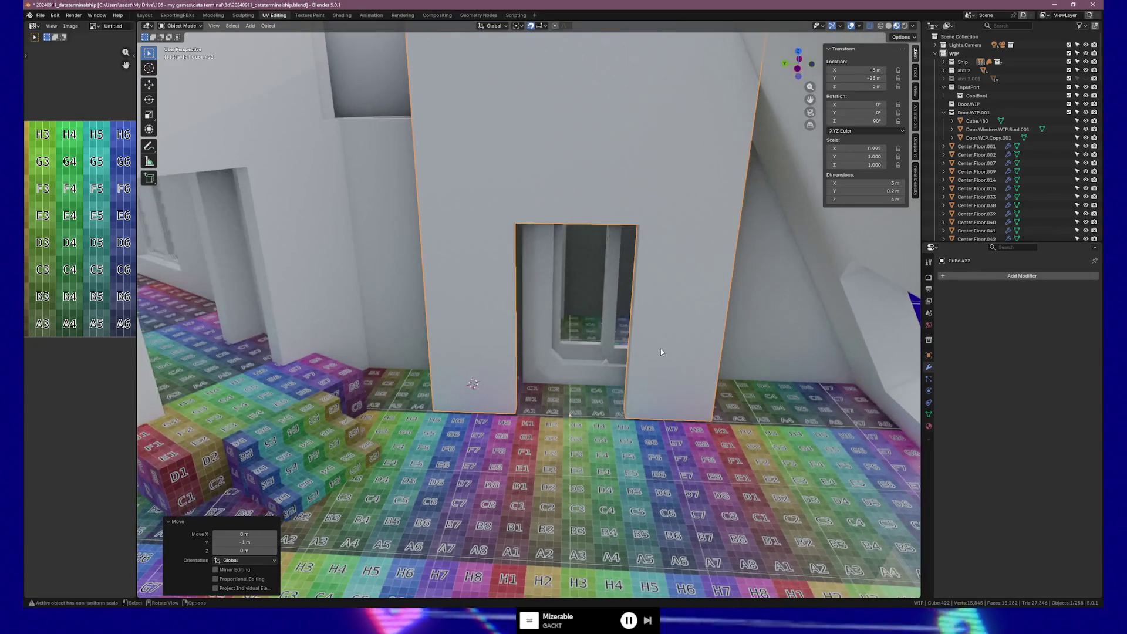
Step: Compare with the neighbouring floor pieces and adjust the wall's Y location to line up with the door frame
{"action": "left_click", "coordinate": [525, 449]}
{"action": "left_click", "coordinate": [487, 449]}
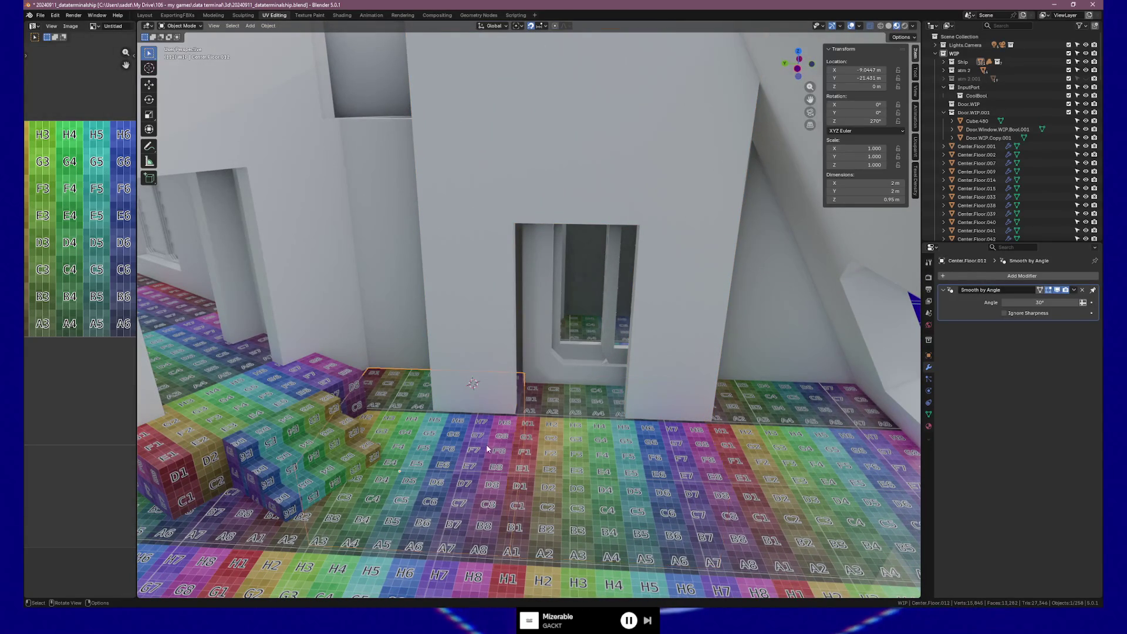
{"action": "left_click", "coordinate": [675, 377]}
{"action": "middle_click_drag", "start_coordinate": [577, 383], "coordinate": [597, 382]}
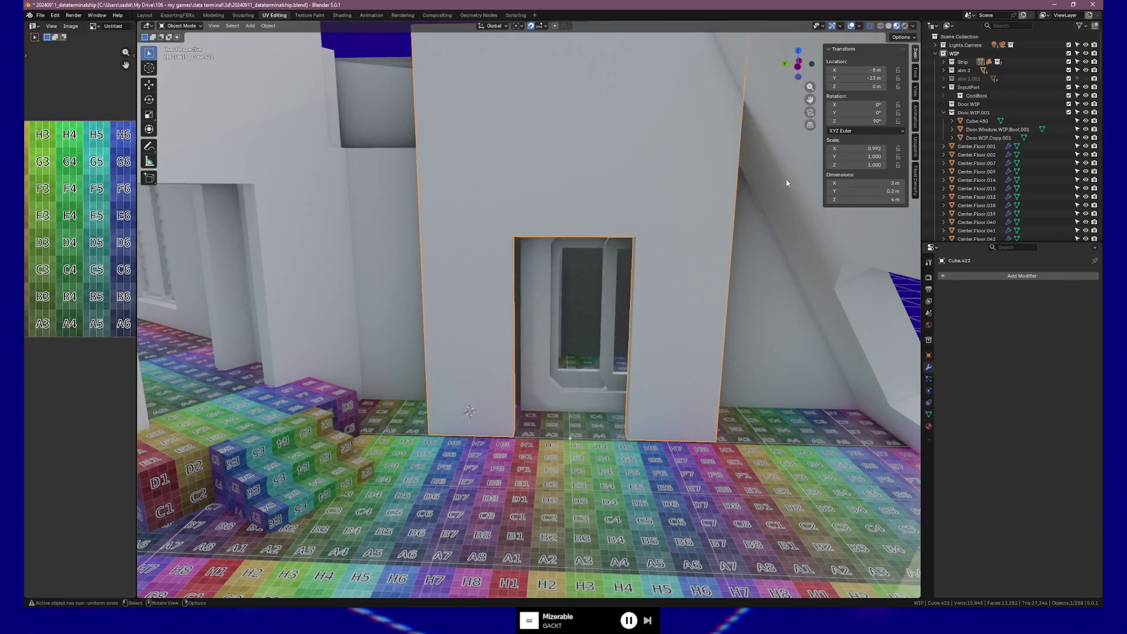
{"action": "left_click", "coordinate": [862, 79]}
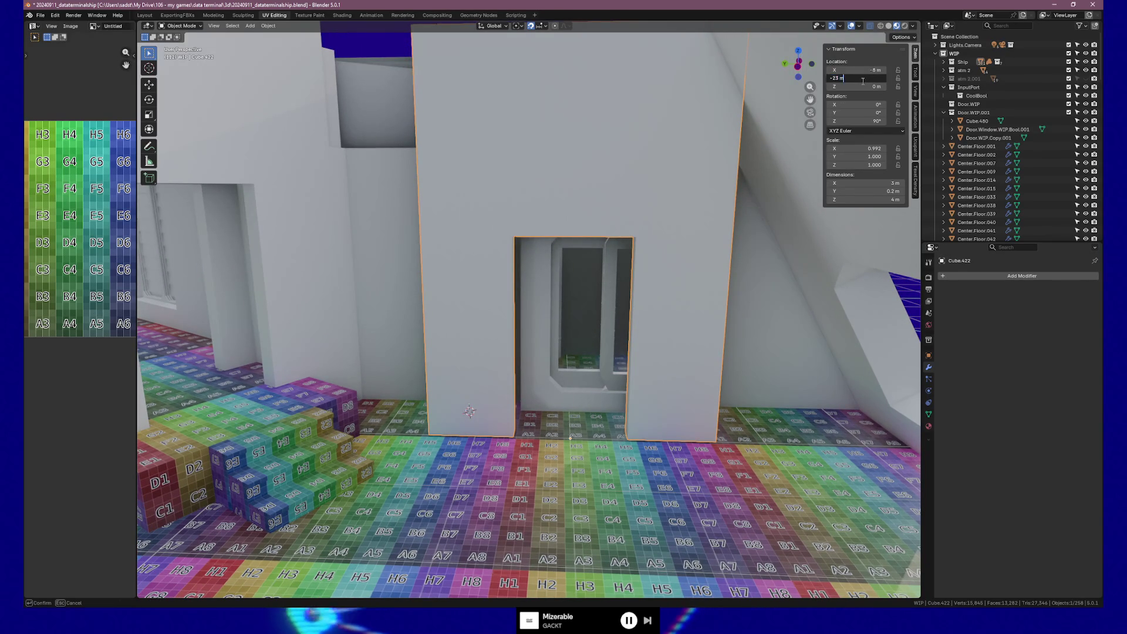
{"action": "type", "text": ".5"}
{"action": "key", "text": "Return"}
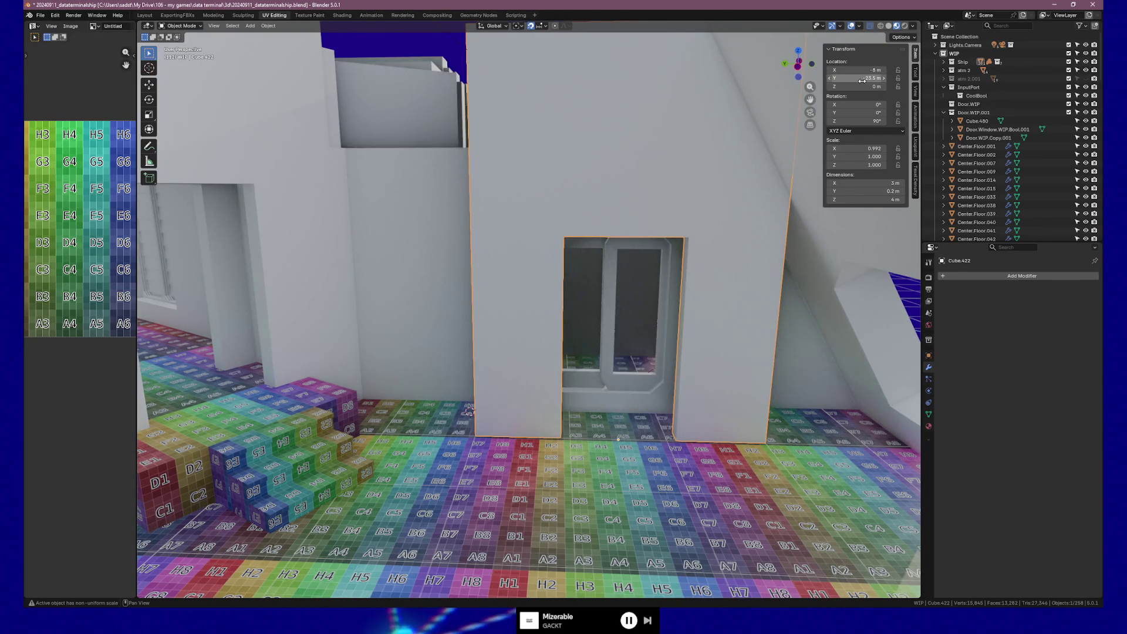
Step: Select the doorway wall Cube.422 and enter Edit Mode to show its edges
{"action": "middle_click_drag", "start_coordinate": [656, 453], "coordinate": [671, 483]}
{"action": "left_click", "coordinate": [672, 484]}
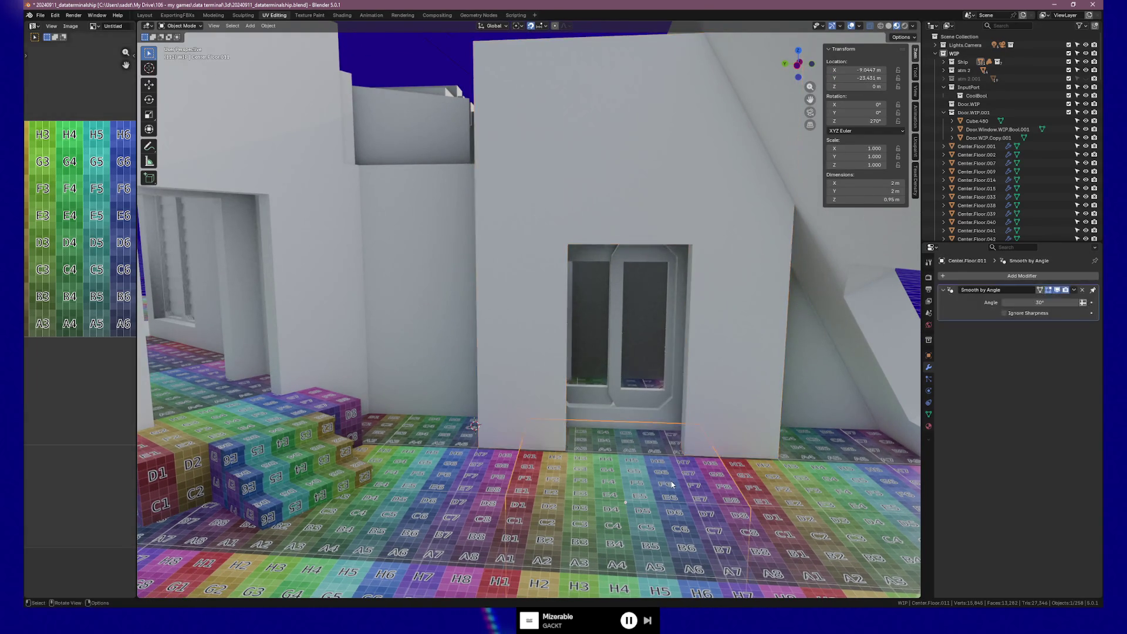
{"action": "left_click", "coordinate": [738, 411]}
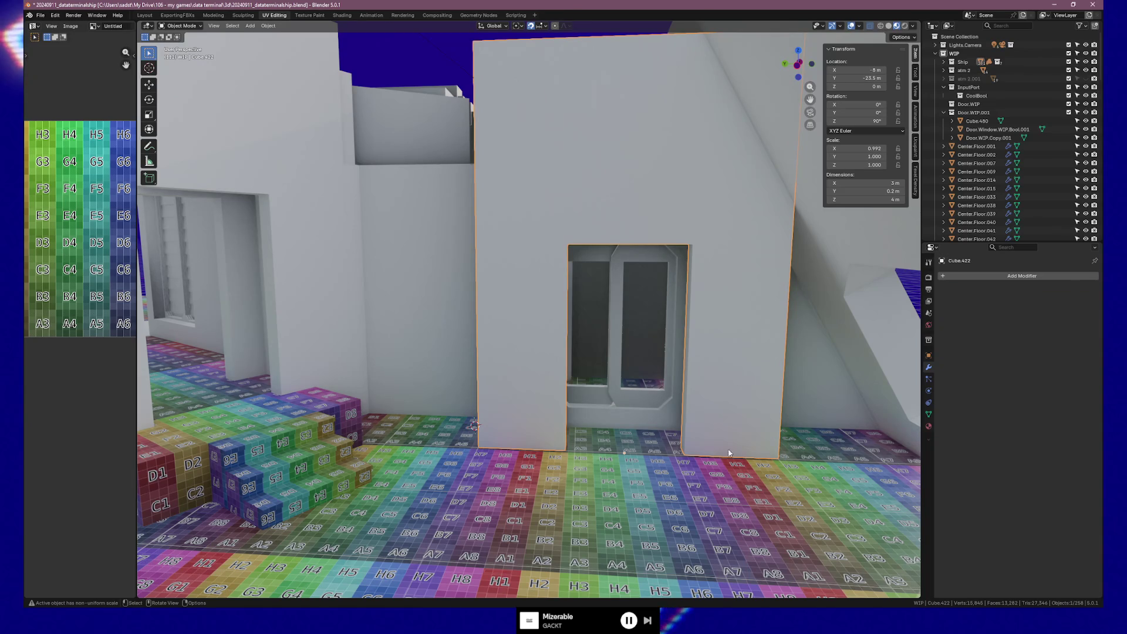
{"action": "middle_click_drag", "start_coordinate": [749, 410], "coordinate": [750, 407]}
{"action": "key", "text": "Tab"}
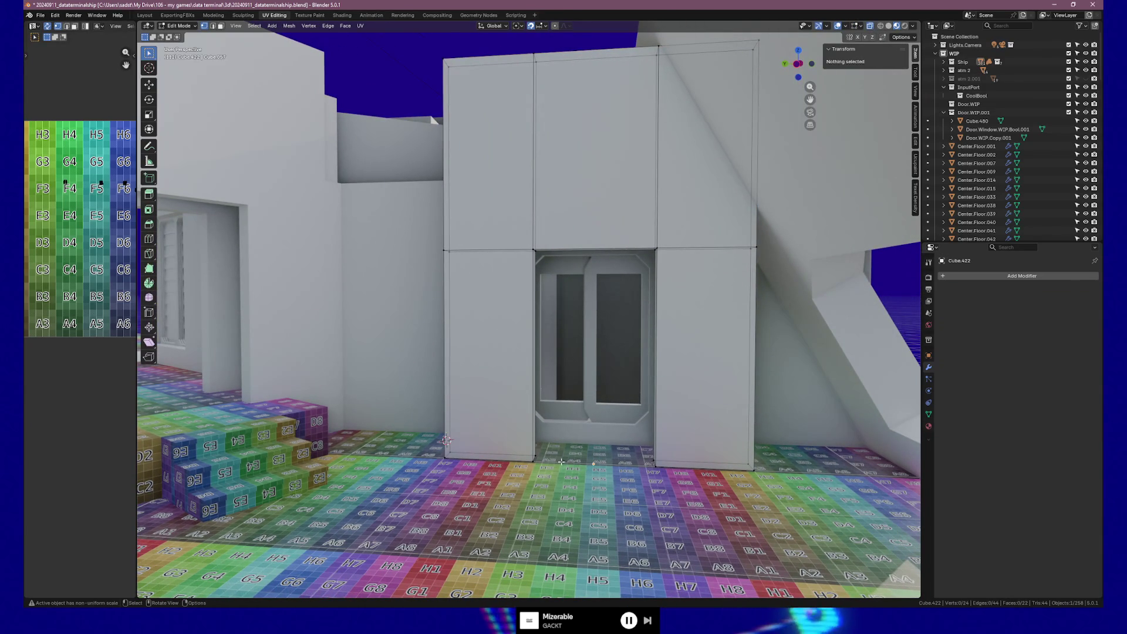
Step: Select the wall's outer edges and scale them along Y to 70% so the sides hug the door frame
{"action": "left_click", "coordinate": [481, 453]}
{"action": "left_click", "coordinate": [472, 188], "text": "shift"}
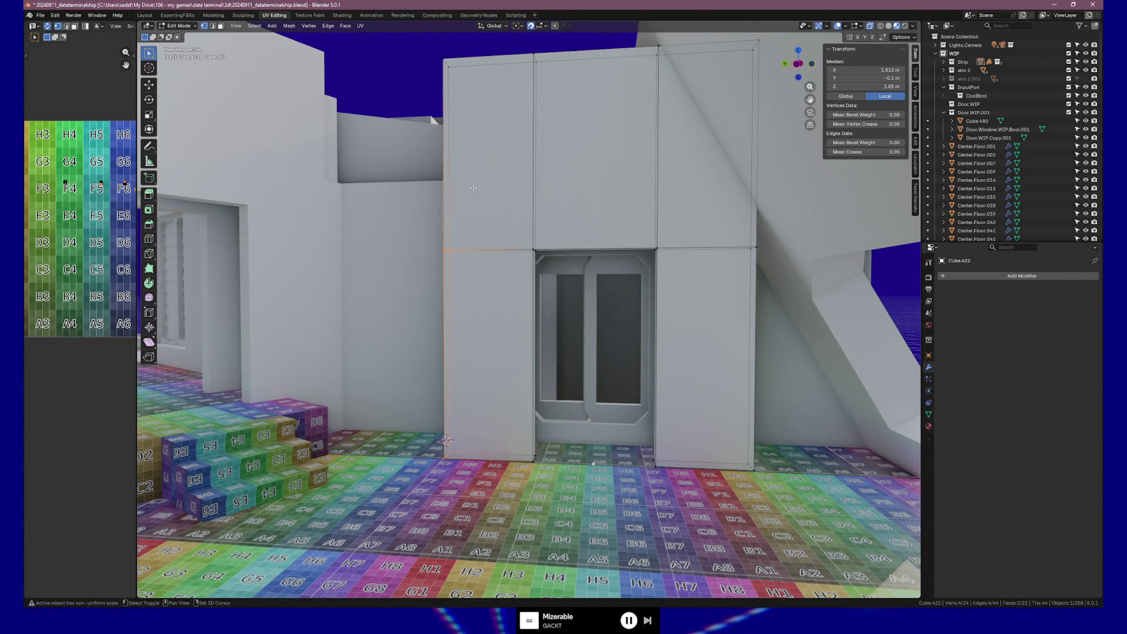
{"action": "left_click", "coordinate": [480, 81], "text": "shift"}
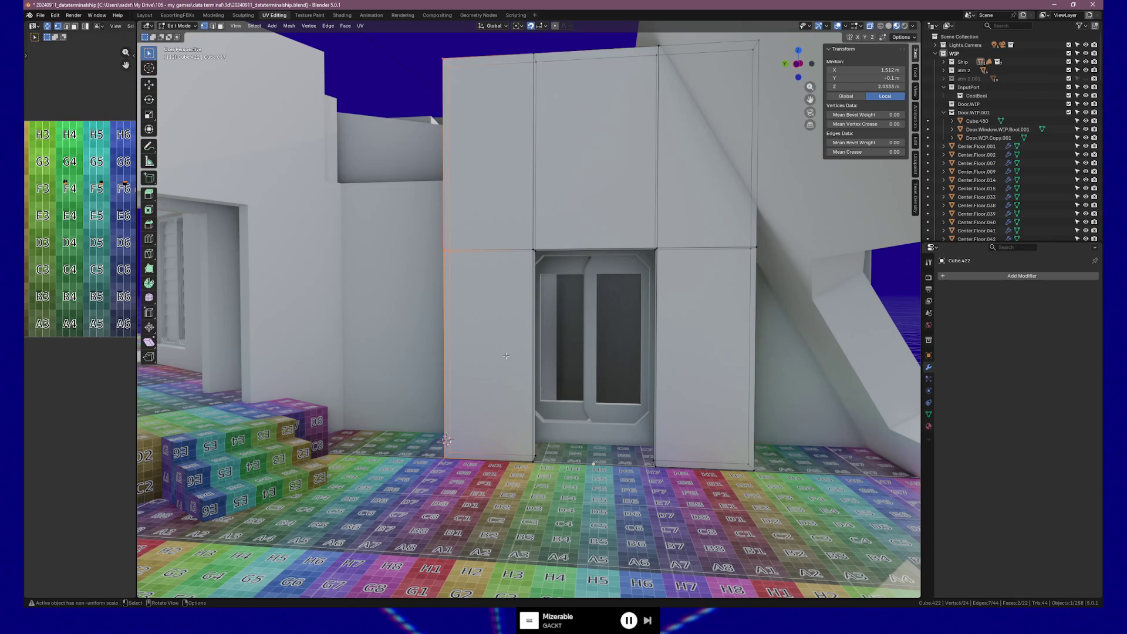
{"action": "left_click_drag", "start_coordinate": [777, 489], "coordinate": [705, 357], "text": "shift"}
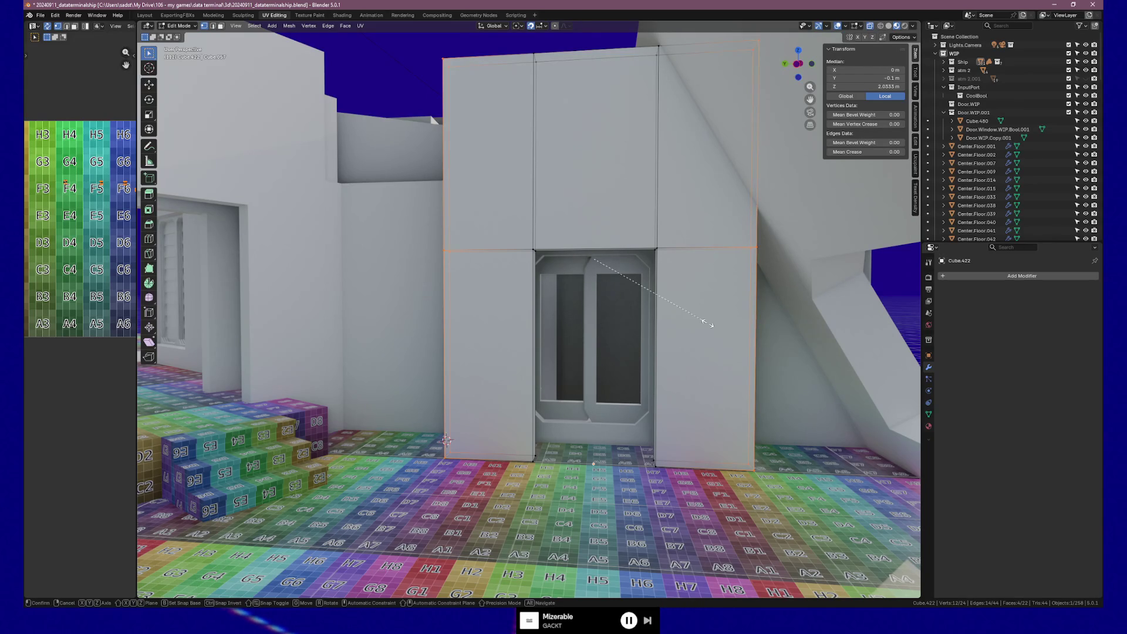
{"action": "key", "text": "s"}
{"action": "key", "text": "y"}
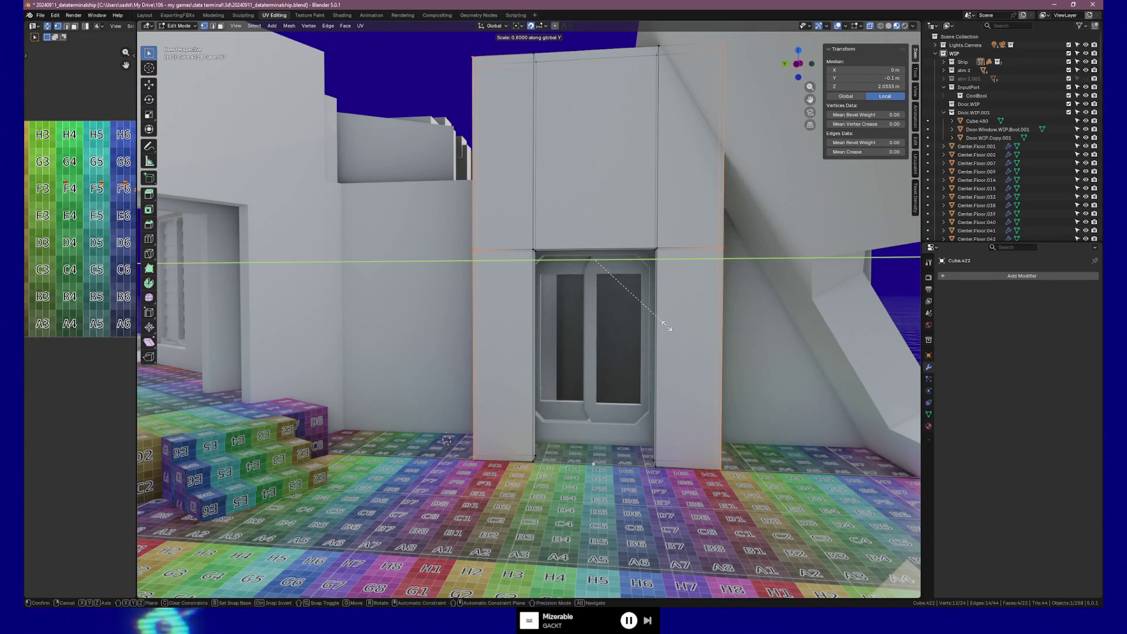
{"action": "left_click", "coordinate": [652, 320]}
Step: Return to Object Mode and select the floor piece Center.Floor.011
{"action": "mouse_move", "coordinate": [652, 320]}
{"action": "middle_mouse_down"}
{"action": "mouse_move", "coordinate": [739, 411]}
{"action": "mouse_move", "coordinate": [618, 437]}
{"action": "mouse_move", "coordinate": [571, 390]}
{"action": "middle_mouse_up"}
{"action": "key", "text": "Tab"}
{"action": "left_click", "coordinate": [618, 436]}
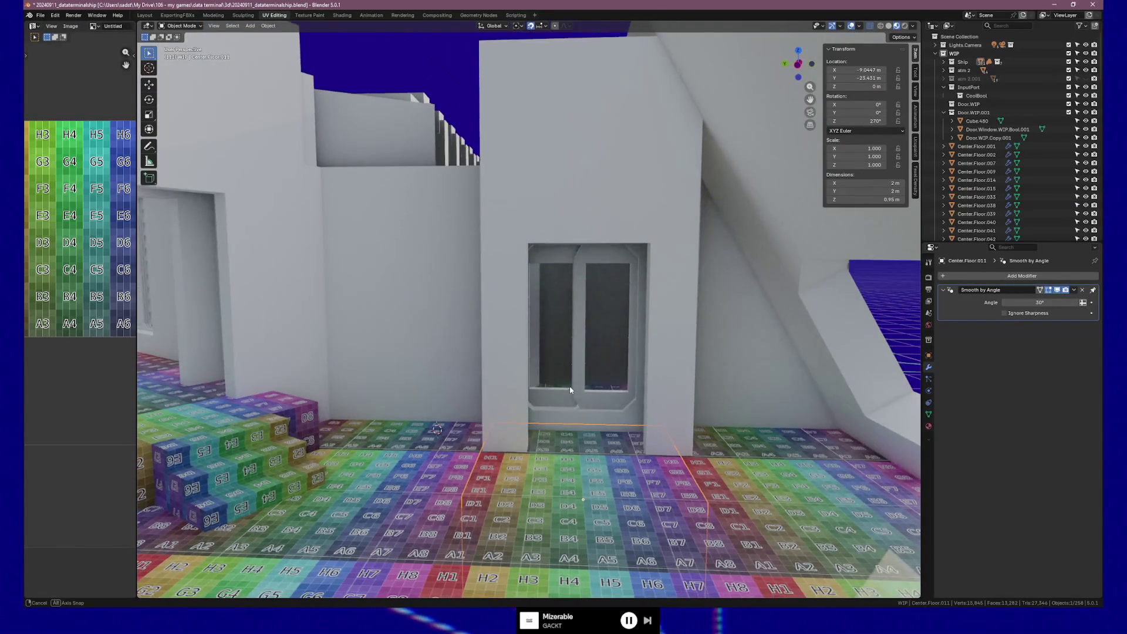
Step: With floor and wall selected, copy the floor's location onto the doorway wall
{"action": "left_click", "coordinate": [670, 411], "text": "shift"}
{"action": "left_click", "coordinate": [608, 496], "text": "shift"}
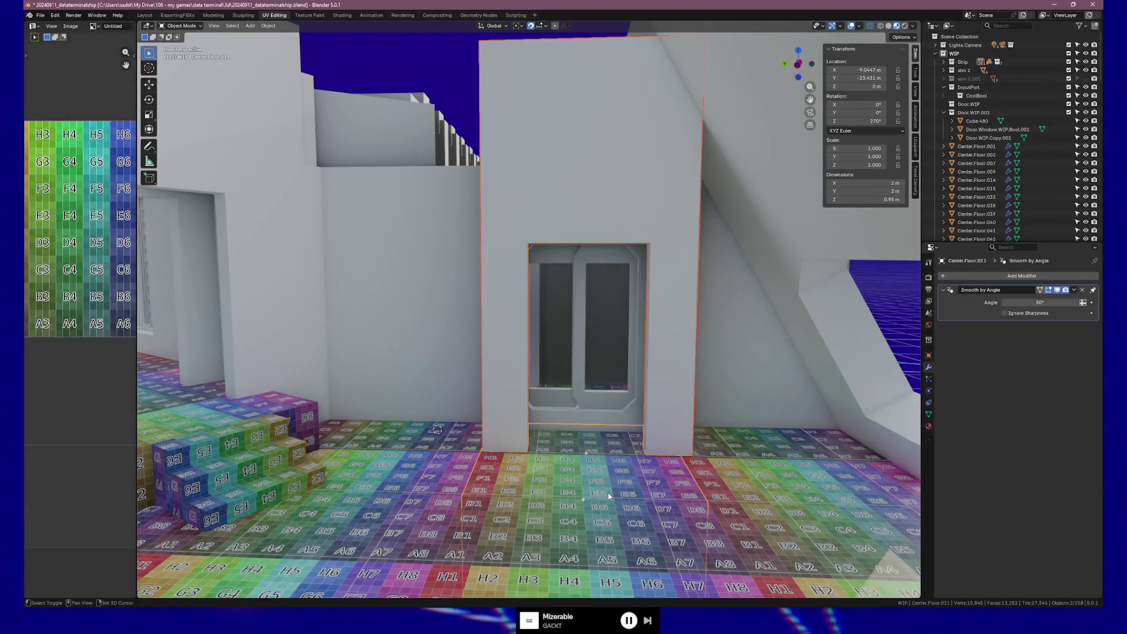
{"action": "left_click", "coordinate": [622, 495]}
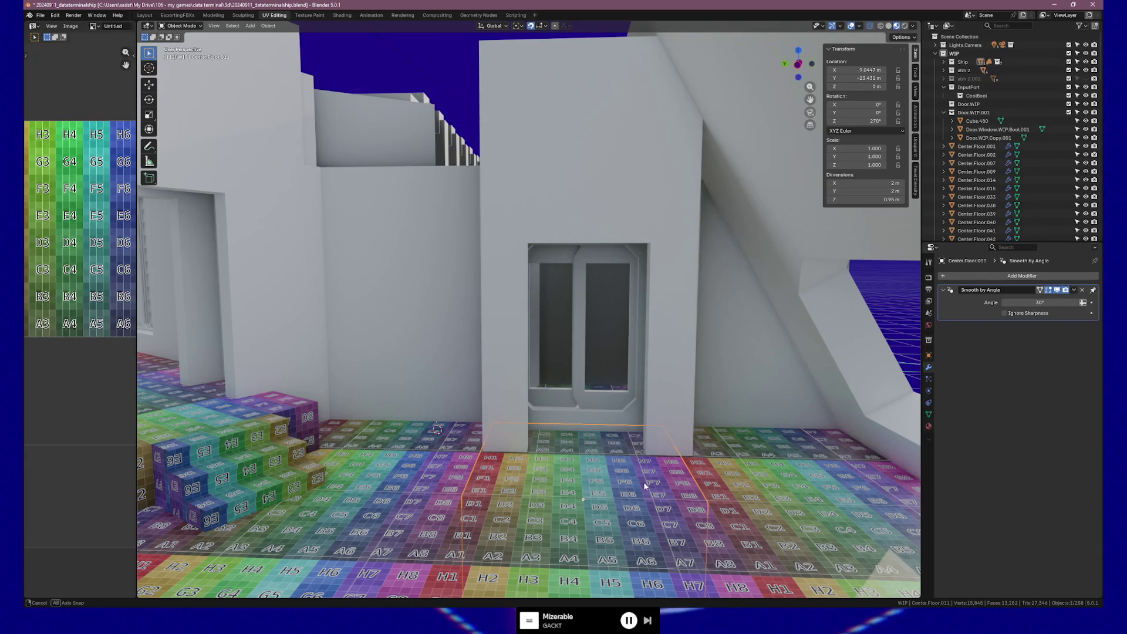
{"action": "middle_click_drag", "start_coordinate": [643, 482], "coordinate": [657, 432]}
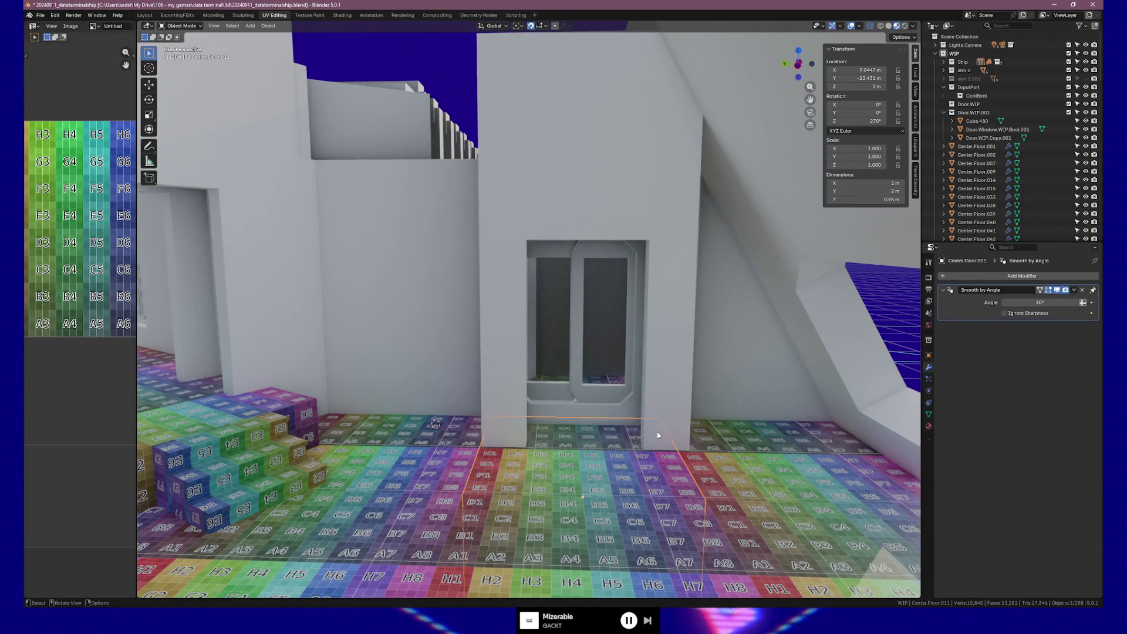
{"action": "left_click", "coordinate": [664, 398]}
{"action": "right_click", "coordinate": [845, 70]}
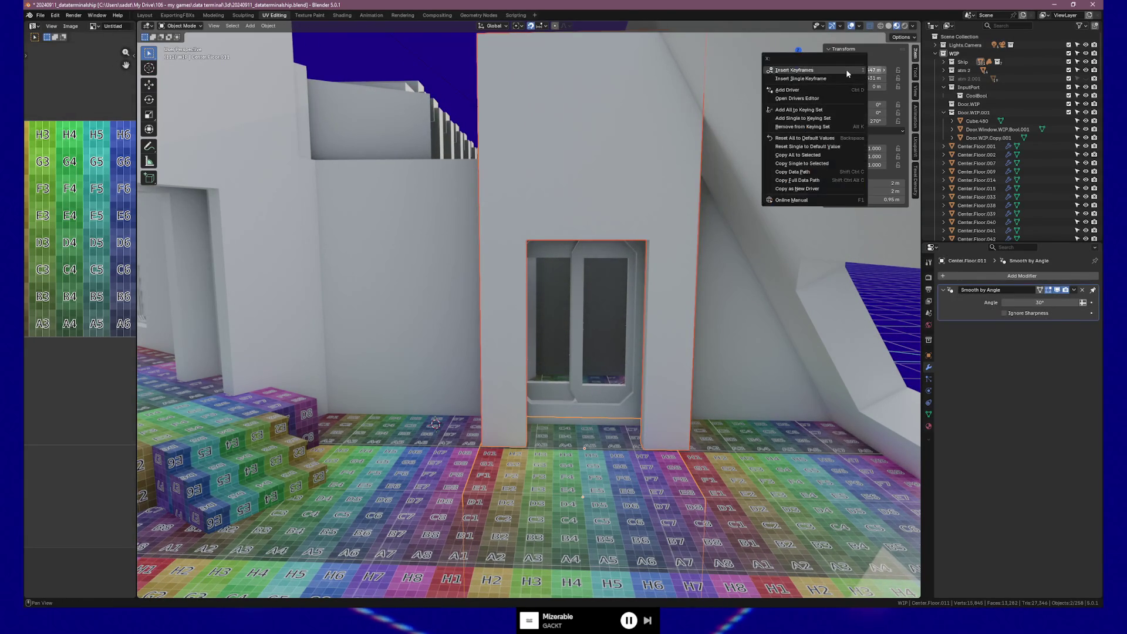
{"action": "left_click", "coordinate": [822, 156]}
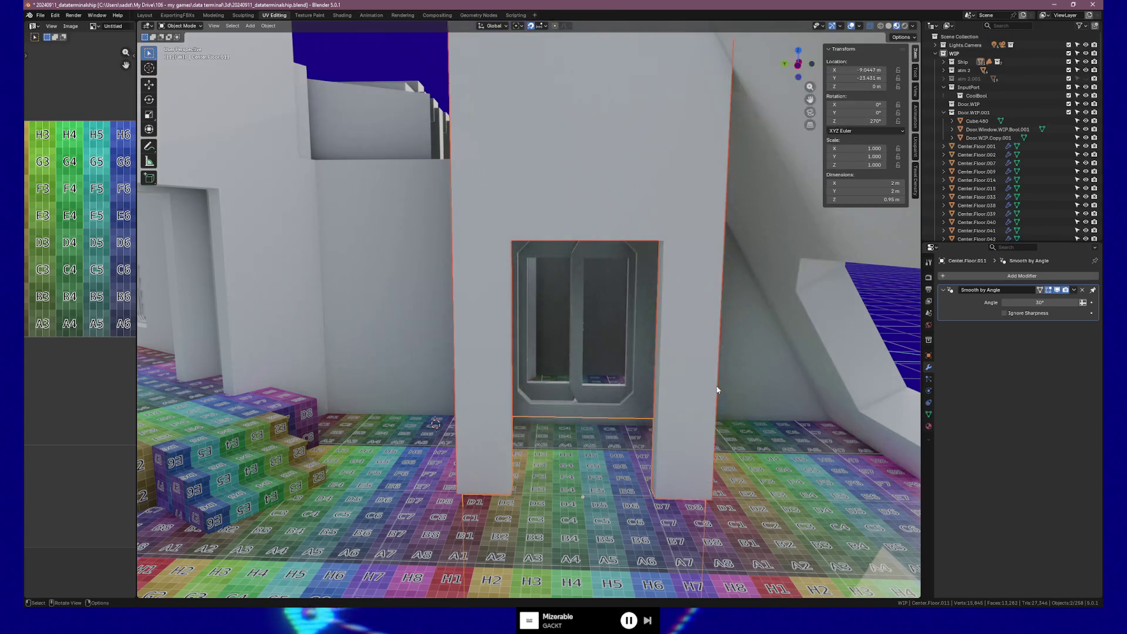
{"action": "mouse_move", "coordinate": [717, 390]}
{"action": "middle_mouse_down"}
{"action": "mouse_move", "coordinate": [651, 467]}
{"action": "mouse_move", "coordinate": [669, 455]}
{"action": "middle_mouse_up"}
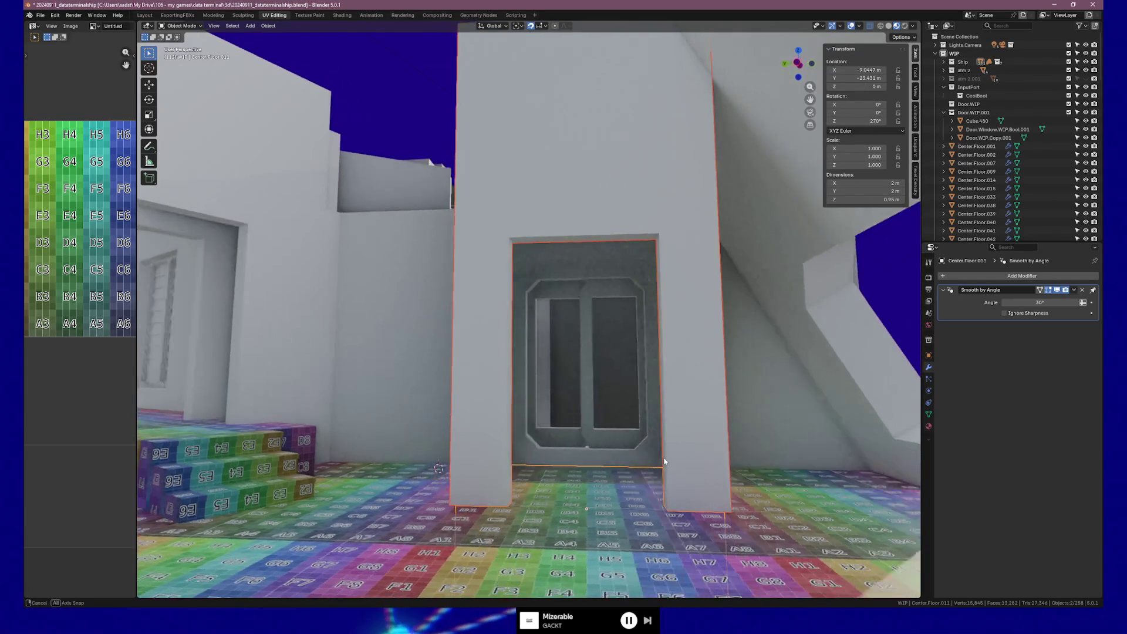
Step: In Edit Mode scale the wall's sides along Y by 0.9, then refine the Resize Y to 0.95
{"action": "key", "text": "Tab"}
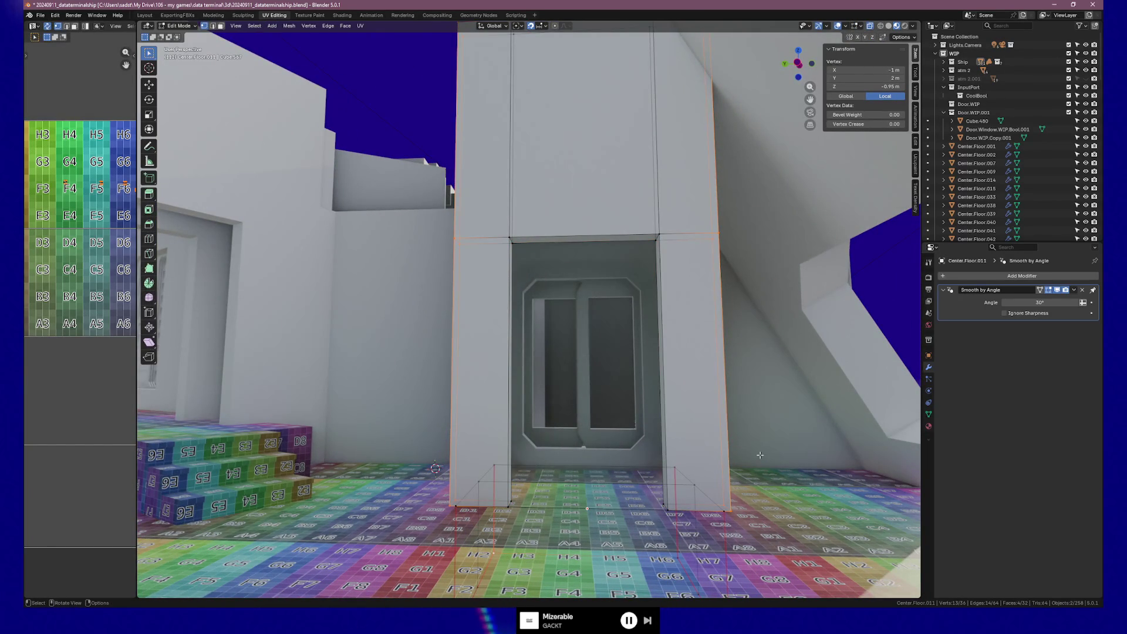
{"action": "key", "text": "s"}
{"action": "key", "text": "y"}
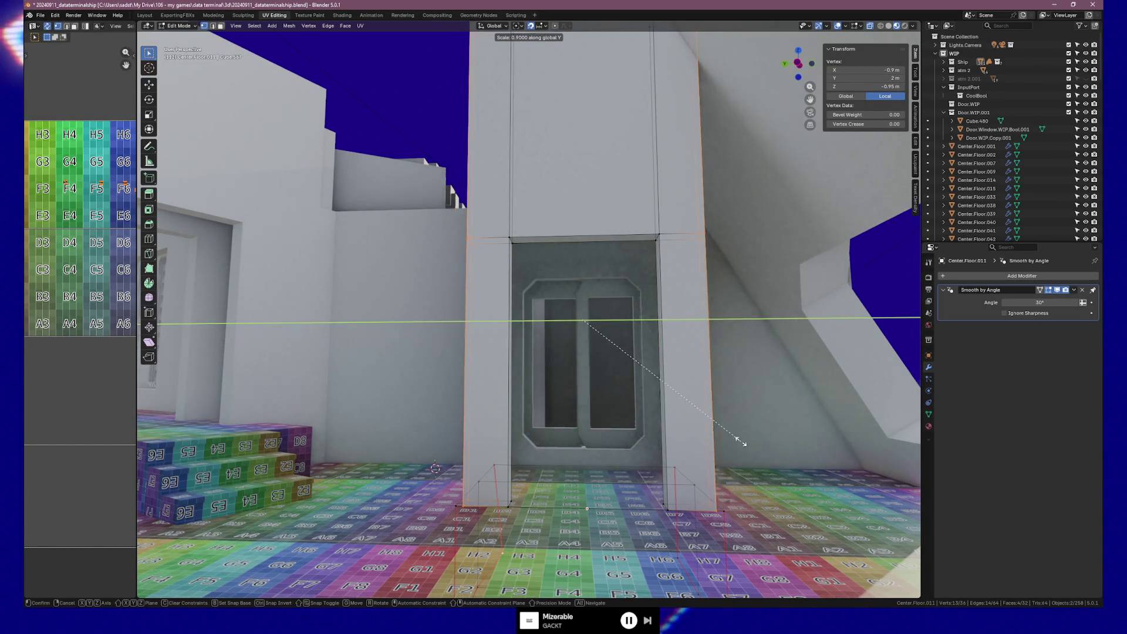
{"action": "type", "text": "0.9"}
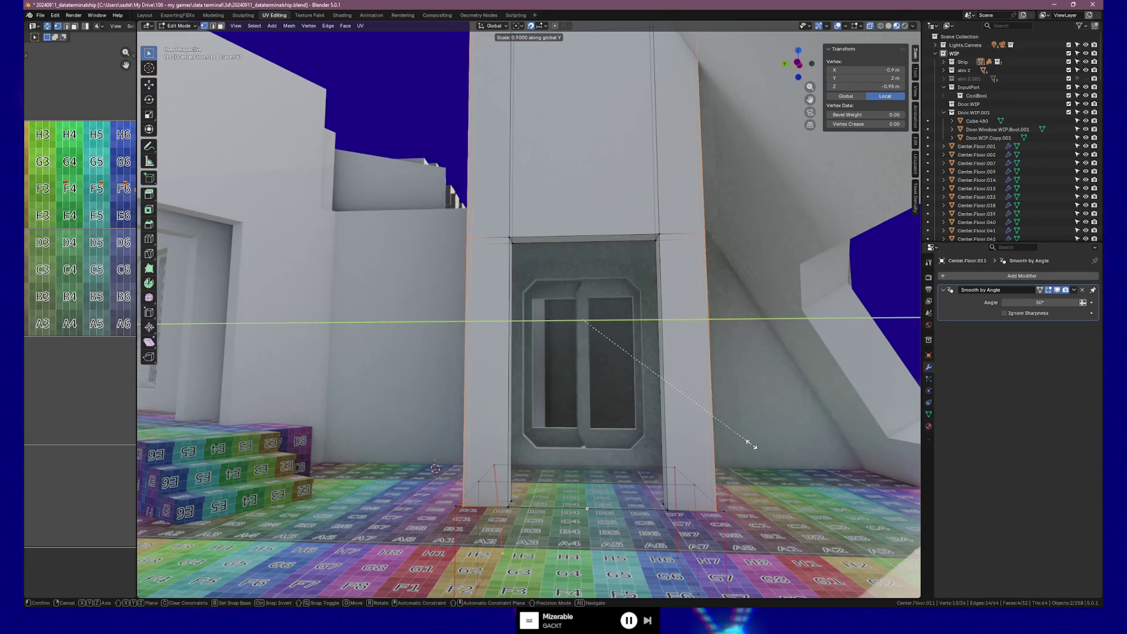
{"action": "key", "text": "Return"}
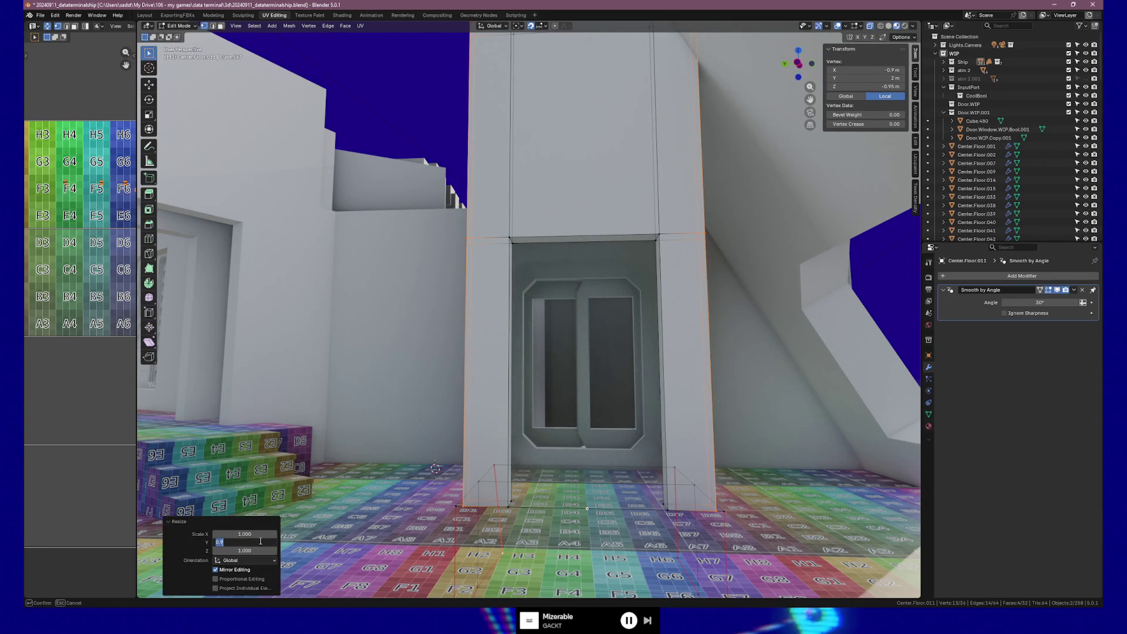
{"action": "left_click", "coordinate": [260, 541]}
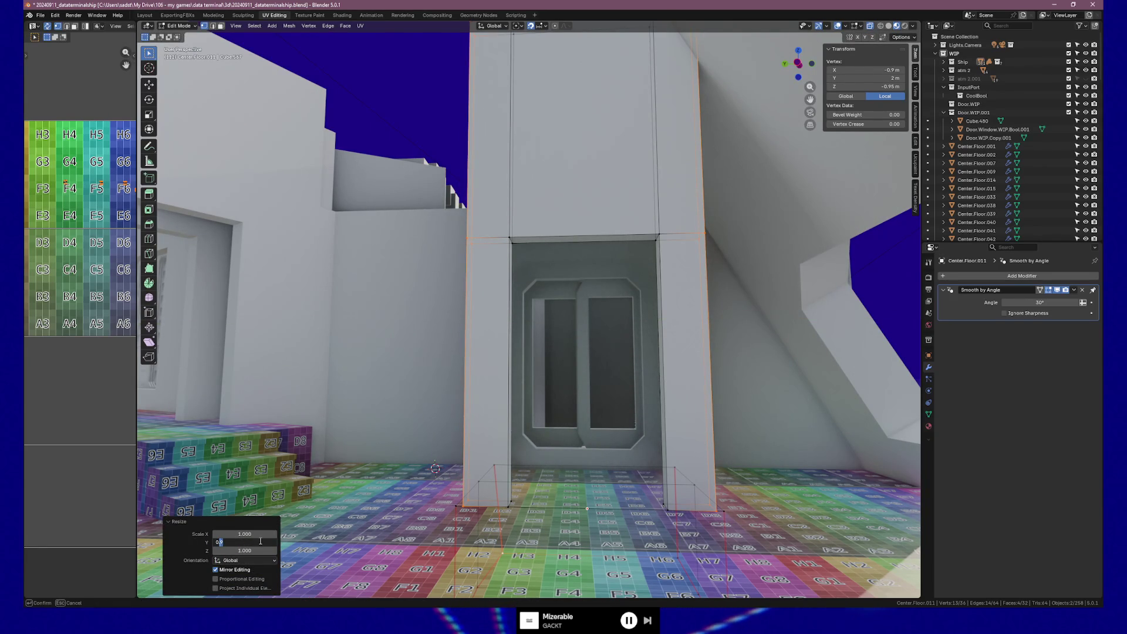
{"action": "type", "text": "99"}
{"action": "key", "text": "Tab"}
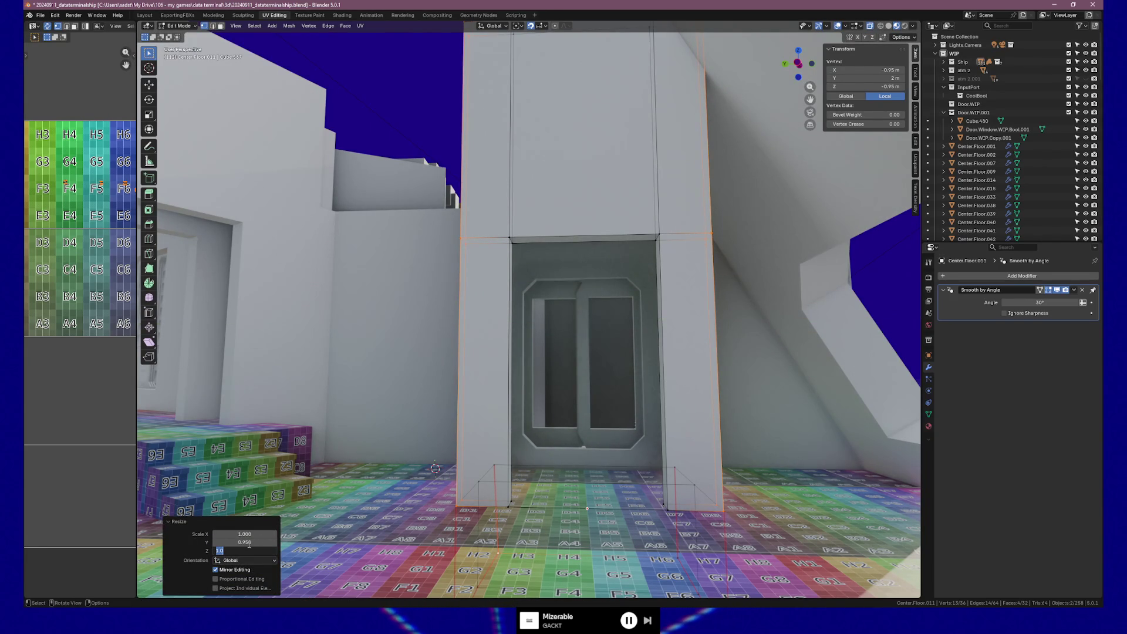
Step: Clear the selection and box-select the vertices of the wall's top edge
{"action": "left_click", "coordinate": [452, 424]}
{"action": "mouse_move", "coordinate": [452, 425]}
{"action": "middle_mouse_down"}
{"action": "mouse_move", "coordinate": [540, 388]}
{"action": "mouse_move", "coordinate": [519, 339]}
{"action": "middle_mouse_up"}
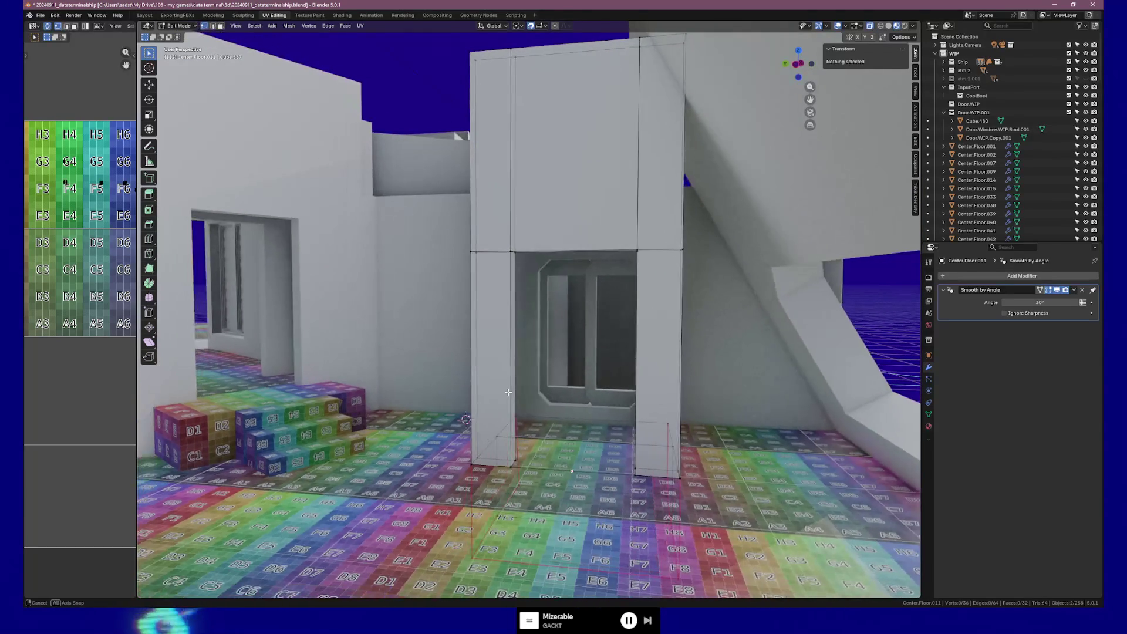
{"action": "left_click", "coordinate": [638, 250]}
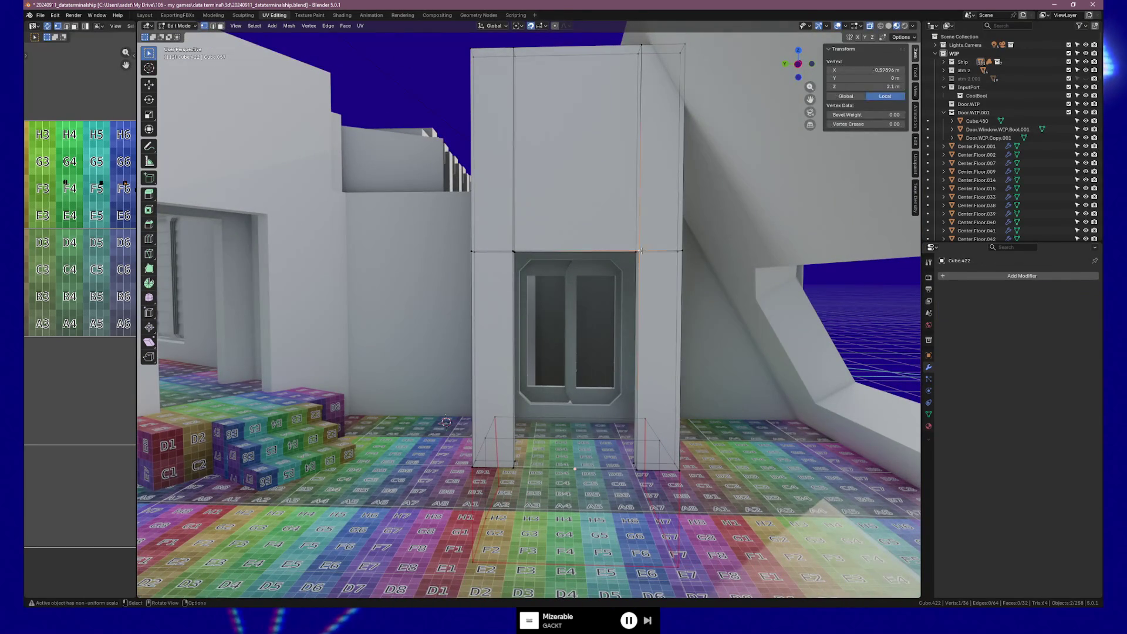
{"action": "middle_click_drag", "start_coordinate": [639, 315], "coordinate": [642, 316]}
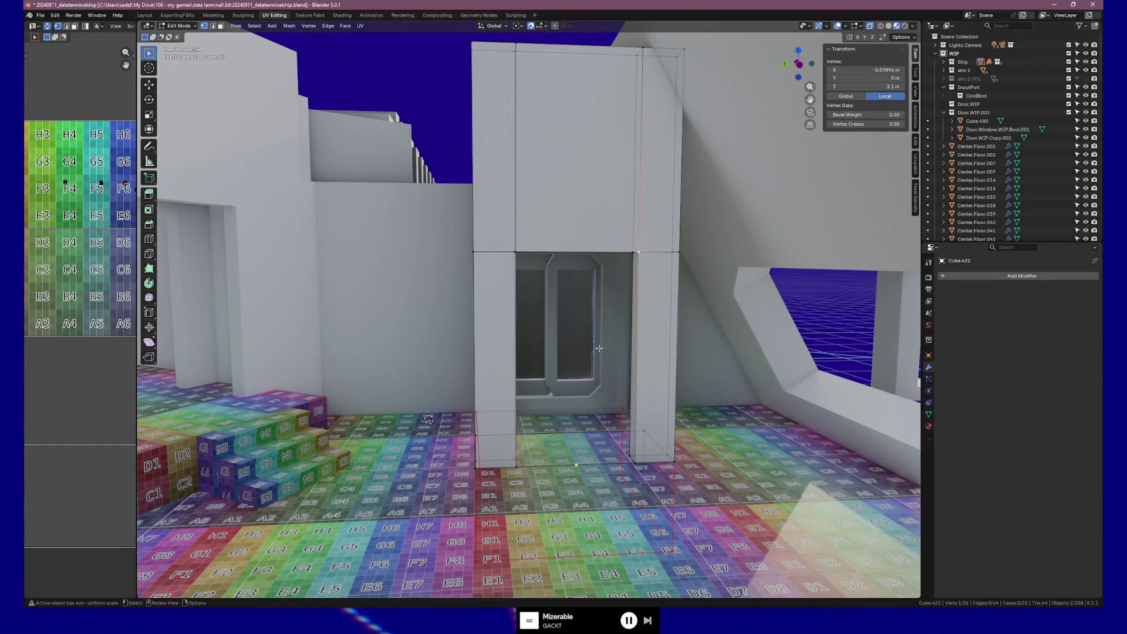
{"action": "middle_click_drag", "start_coordinate": [553, 118], "coordinate": [545, 103]}
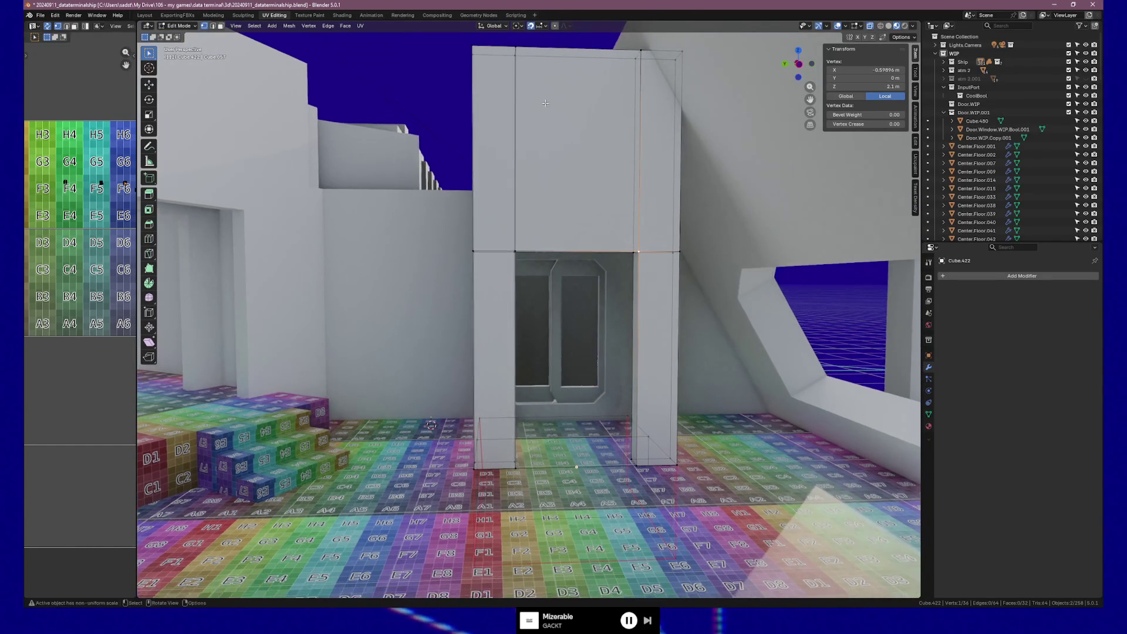
{"action": "left_click_drag", "start_coordinate": [542, 69], "coordinate": [656, 75]}
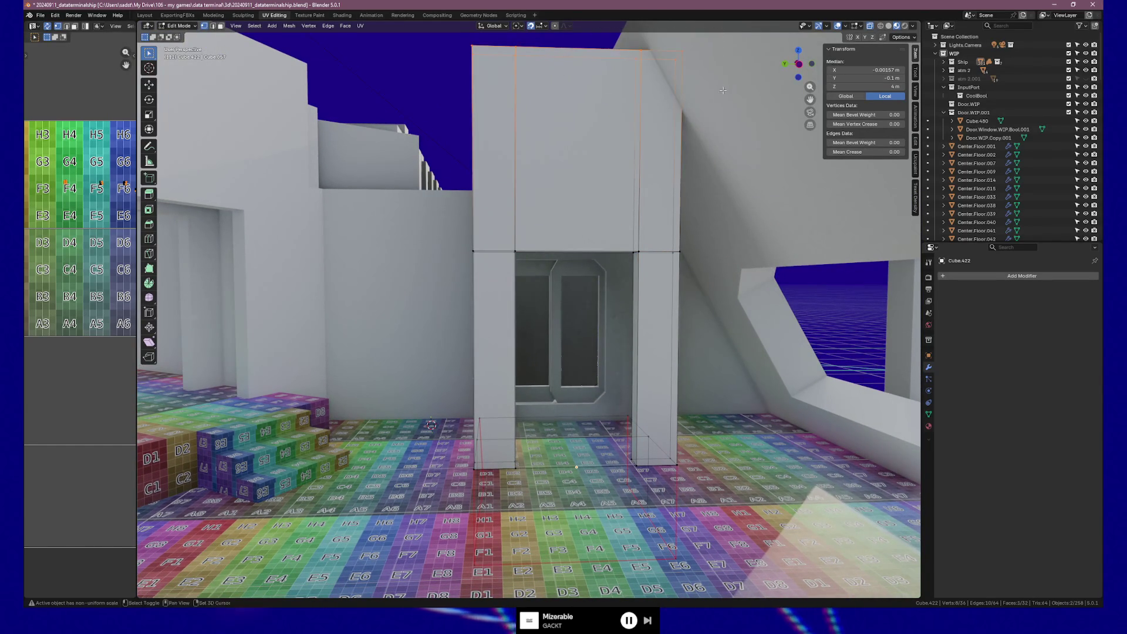
Step: Set the top edge's Median Z to 3 m and check the 3 m wall in object mode
{"action": "middle_click_drag", "start_coordinate": [614, 155], "coordinate": [615, 156]}
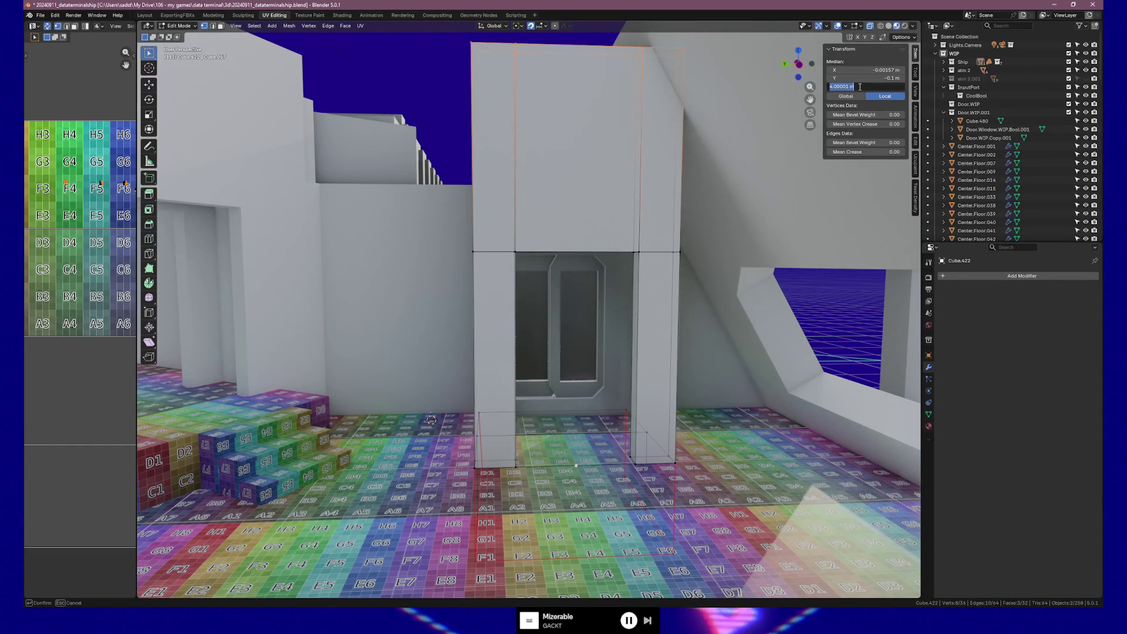
{"action": "left_click_drag", "start_coordinate": [858, 86], "coordinate": [859, 86]}
{"action": "key", "text": "Tab"}
{"action": "middle_click_drag", "start_coordinate": [614, 172], "coordinate": [642, 238]}
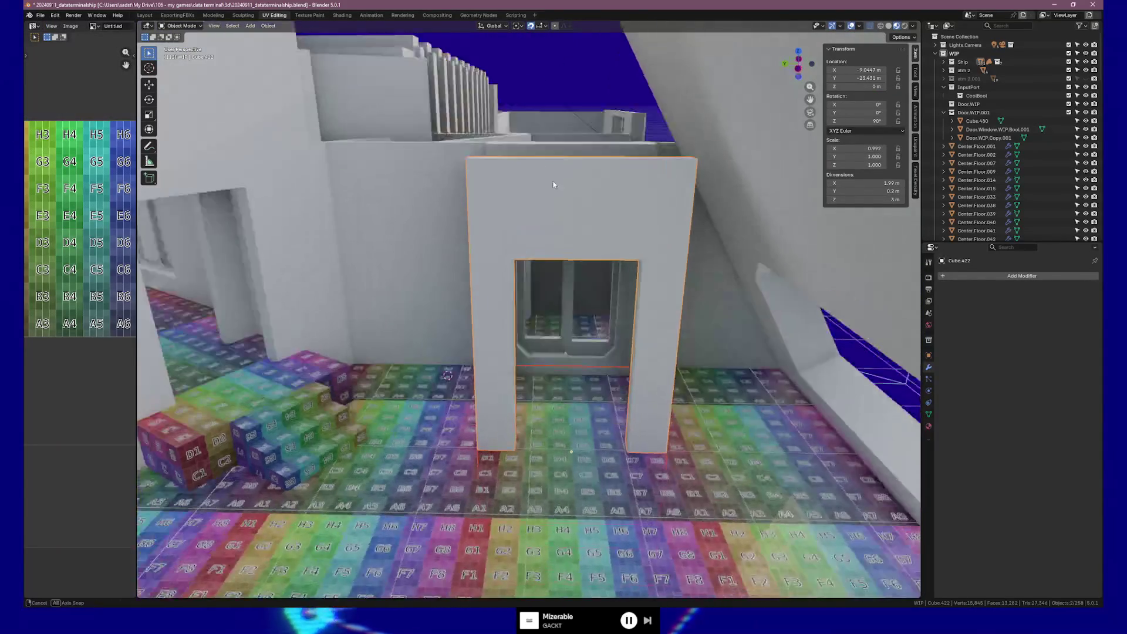
{"action": "key", "text": "Tab"}
{"action": "scroll", "coordinate": [647, 247], "scroll_direction": "up", "scroll_amount": 5}
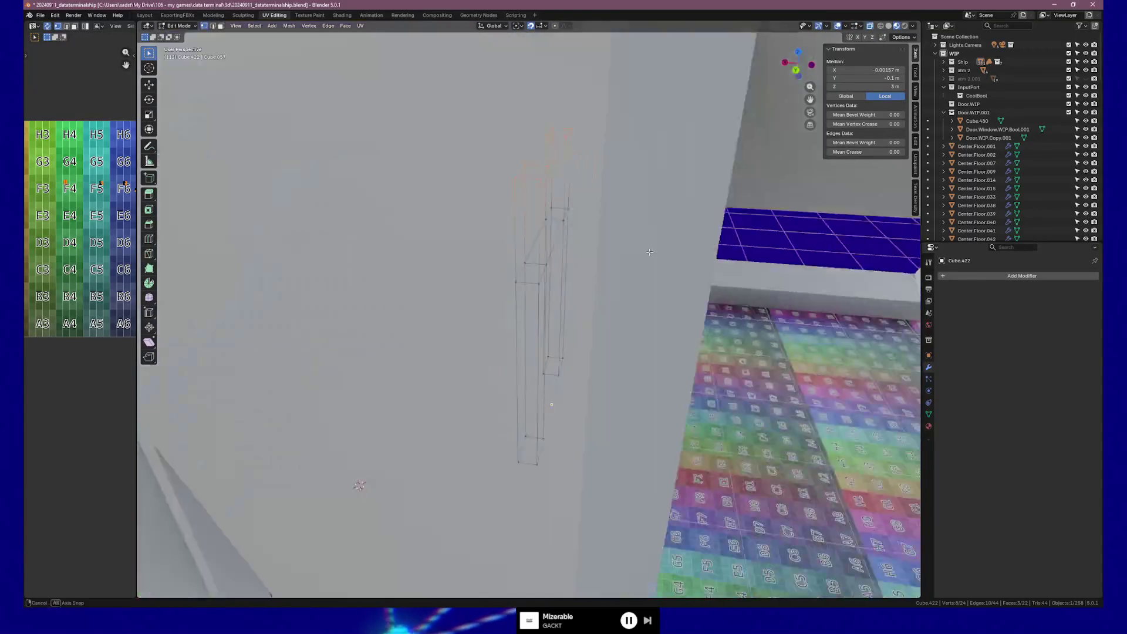
{"action": "scroll", "coordinate": [651, 254], "scroll_direction": "up", "scroll_amount": 3}
{"action": "scroll", "coordinate": [655, 258], "scroll_direction": "down", "scroll_amount": 5}
{"action": "mouse_move", "coordinate": [655, 258]}
{"action": "middle_mouse_down"}
{"action": "mouse_move", "coordinate": [652, 291]}
{"action": "mouse_move", "coordinate": [535, 227]}
{"action": "middle_mouse_up"}
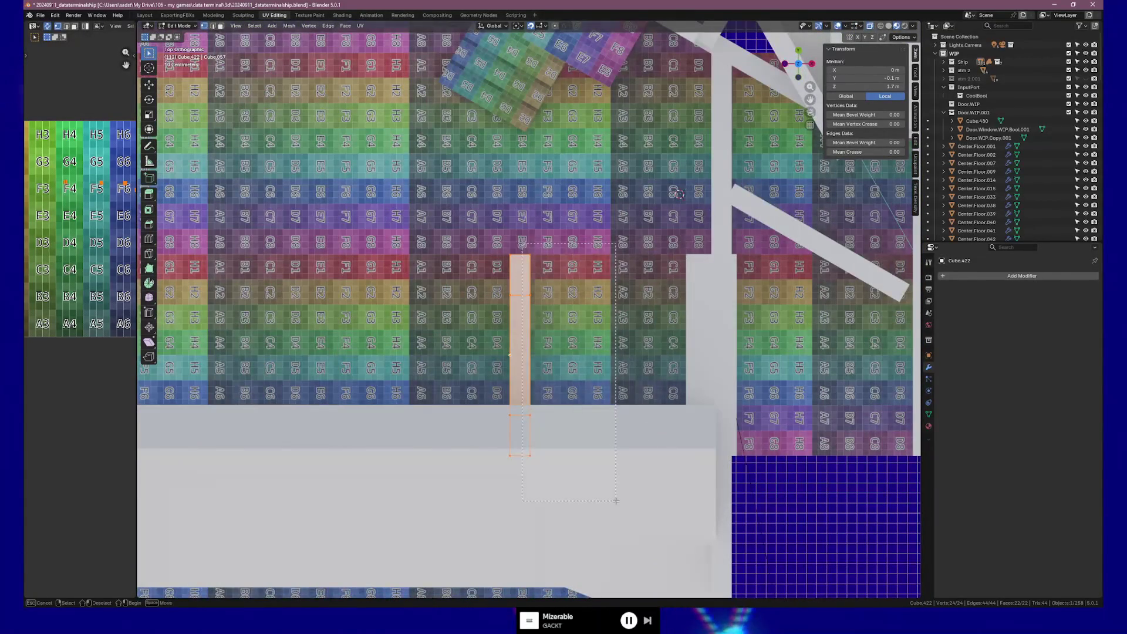
Step: Move the frame's side vertices along one axis, trying 1 m then 0.3 m offsets
{"action": "mouse_move", "coordinate": [535, 227]}
{"action": "middle_mouse_down"}
{"action": "mouse_move", "coordinate": [695, 403]}
{"action": "mouse_move", "coordinate": [707, 377]}
{"action": "middle_mouse_up"}
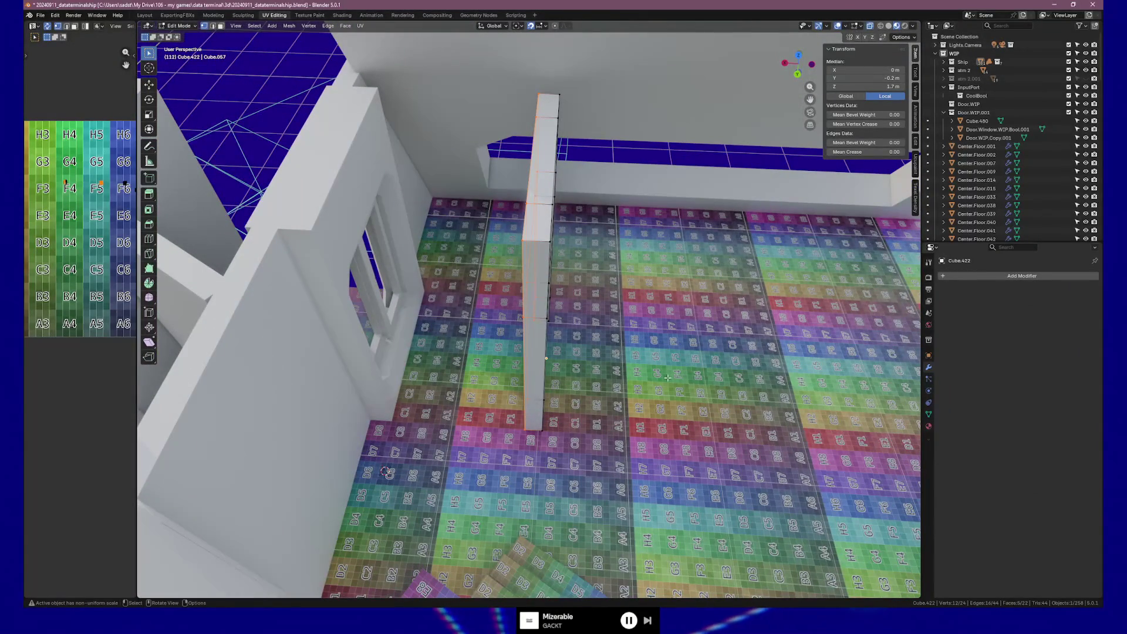
{"action": "key", "text": "g"}
{"action": "key", "text": "y"}
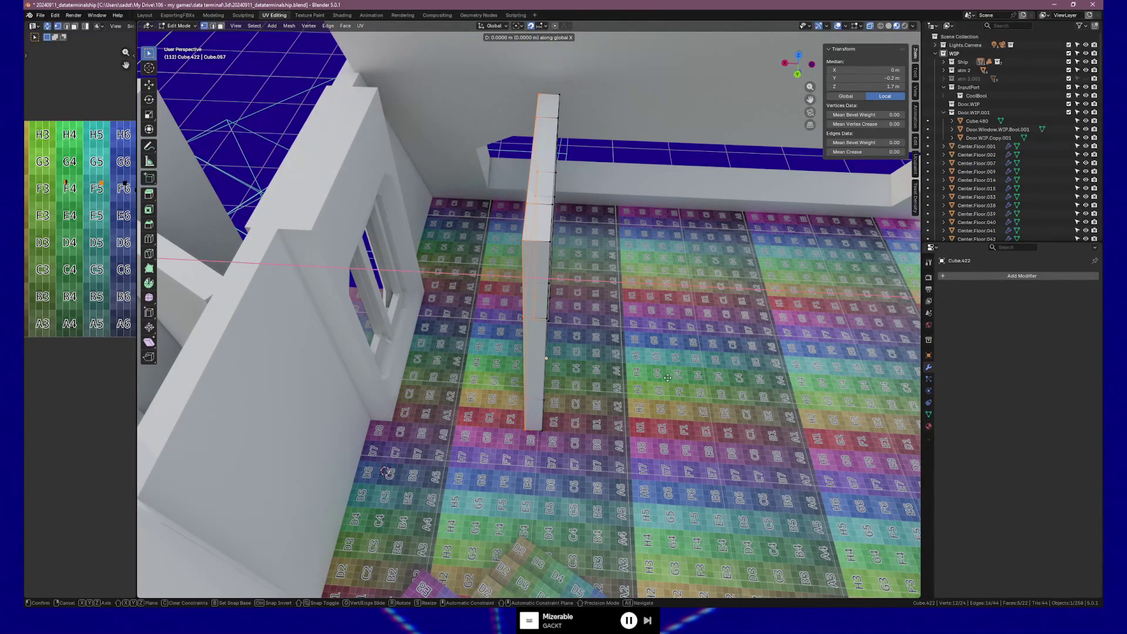
{"action": "key", "text": "1"}
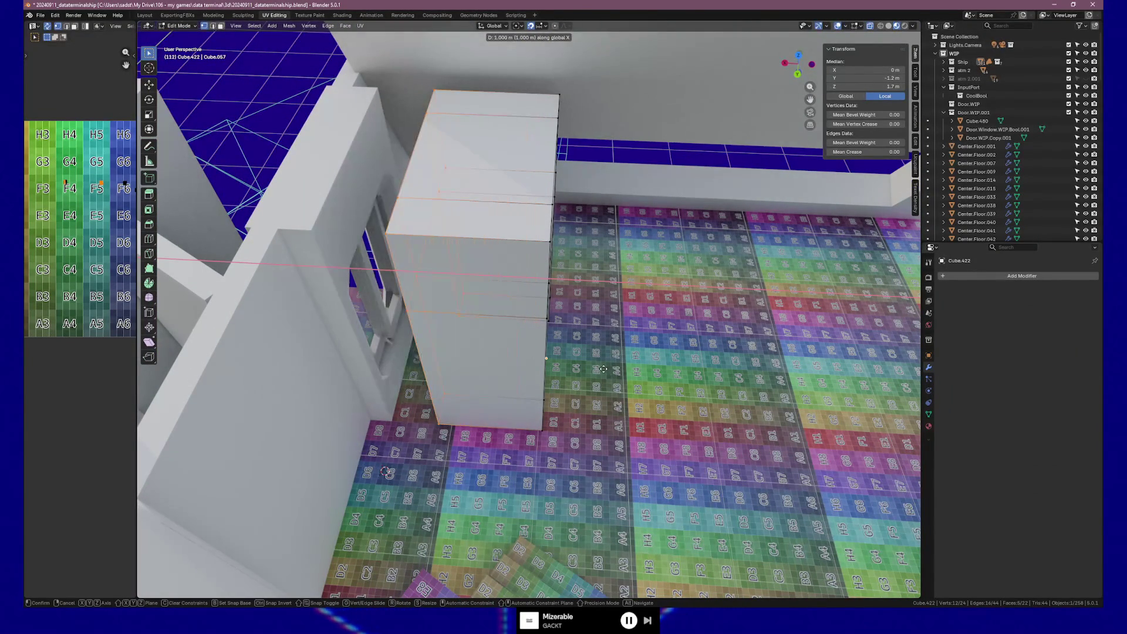
{"action": "key", "text": "Return"}
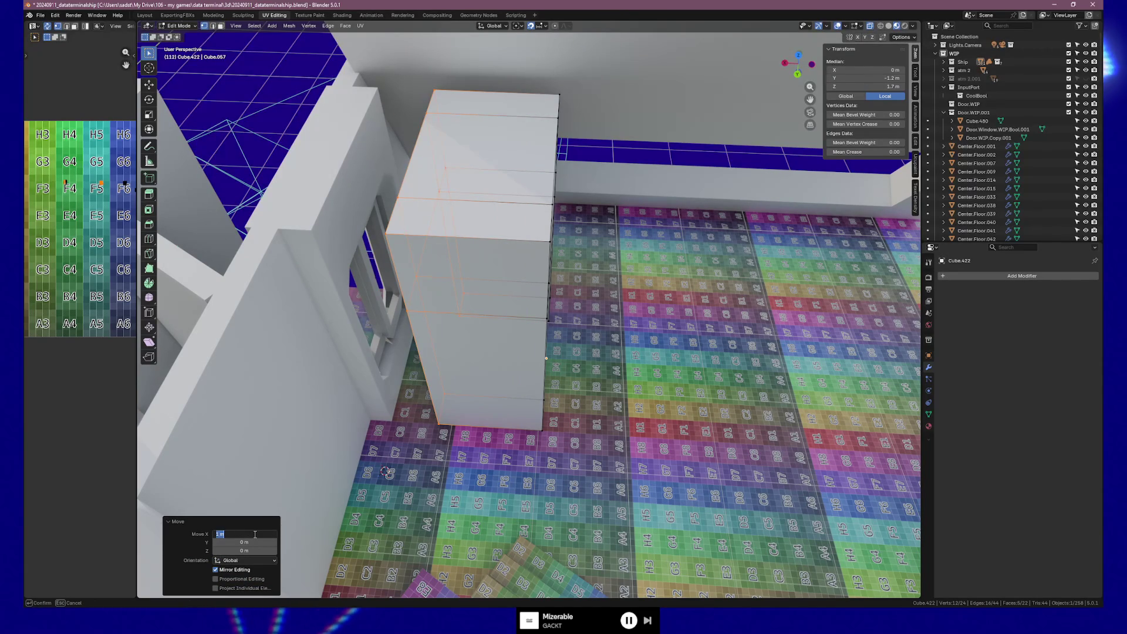
{"action": "key", "text": "BackSpace"}
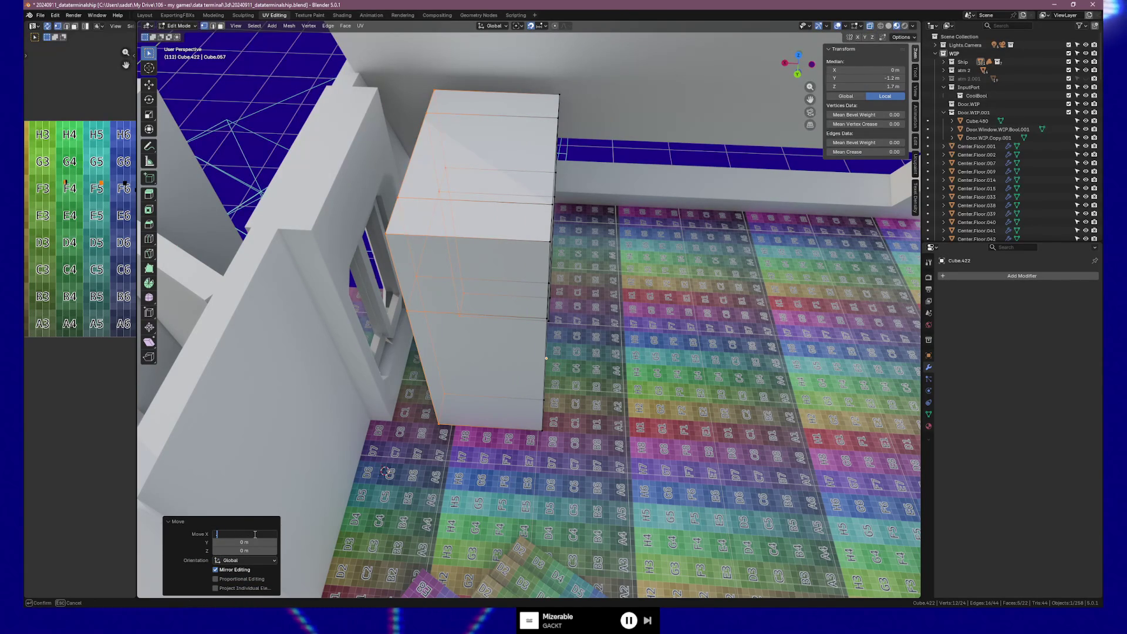
{"action": "type", "text": "0.3"}
{"action": "key", "text": "Return"}
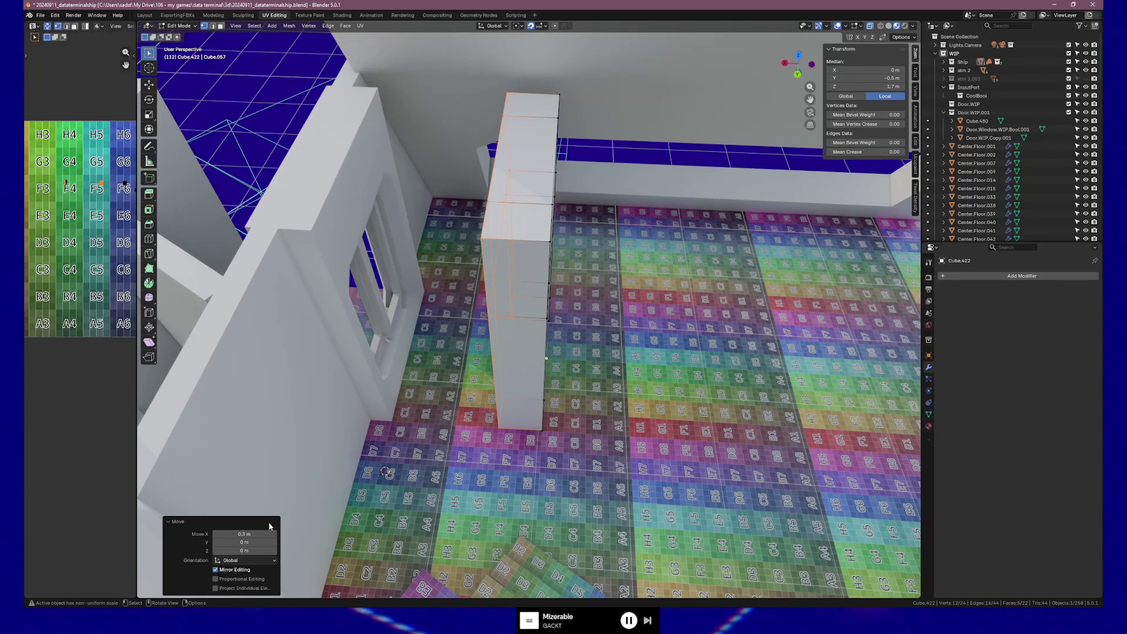
Step: Settle on a 0.8 m offset for the frame side and return to object mode
{"action": "left_click", "coordinate": [252, 533]}
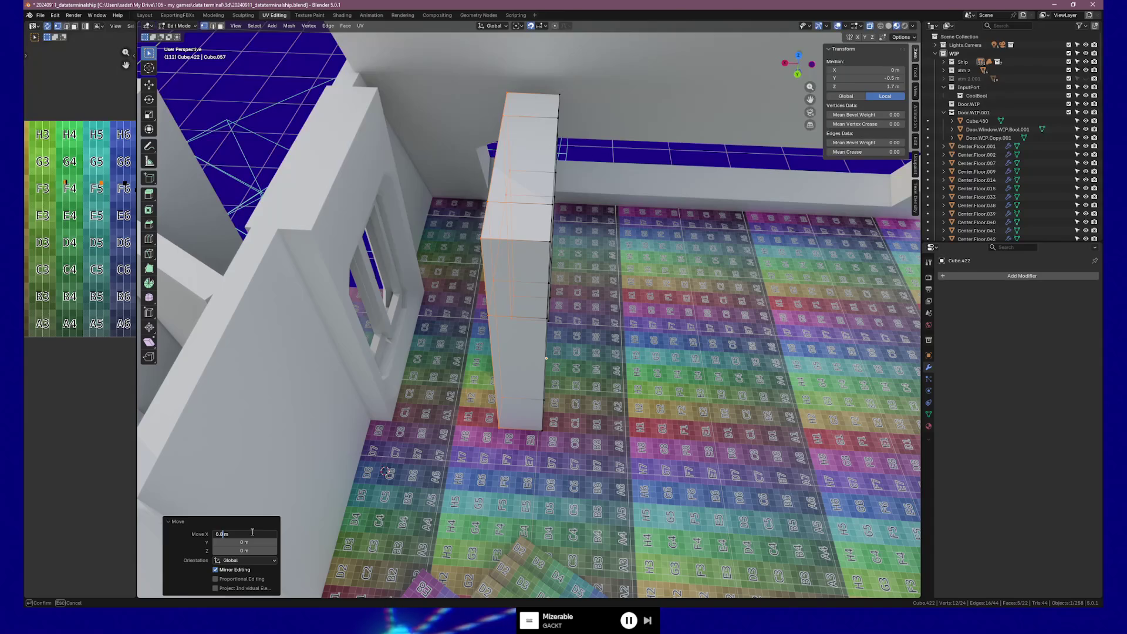
{"action": "key", "text": "Tab"}
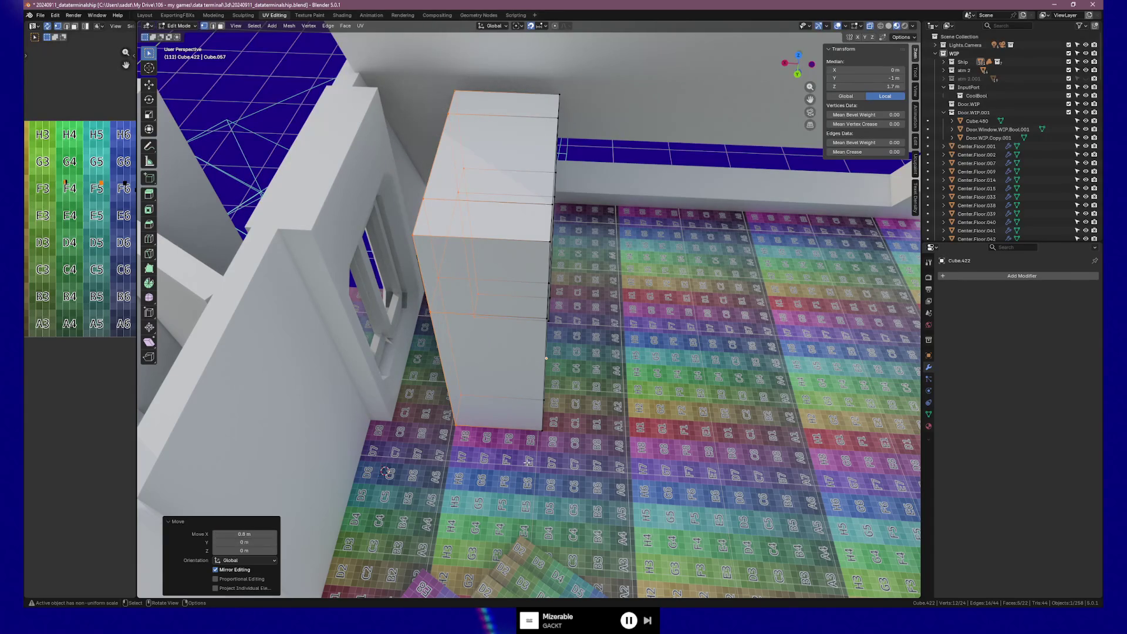
{"action": "mouse_move", "coordinate": [617, 393]}
{"action": "middle_mouse_down"}
{"action": "mouse_move", "coordinate": [564, 370]}
{"action": "mouse_move", "coordinate": [657, 384]}
{"action": "mouse_move", "coordinate": [603, 383]}
{"action": "middle_mouse_up"}
{"action": "key", "text": "Tab"}
{"action": "middle_click_drag", "start_coordinate": [606, 385], "coordinate": [634, 398]}
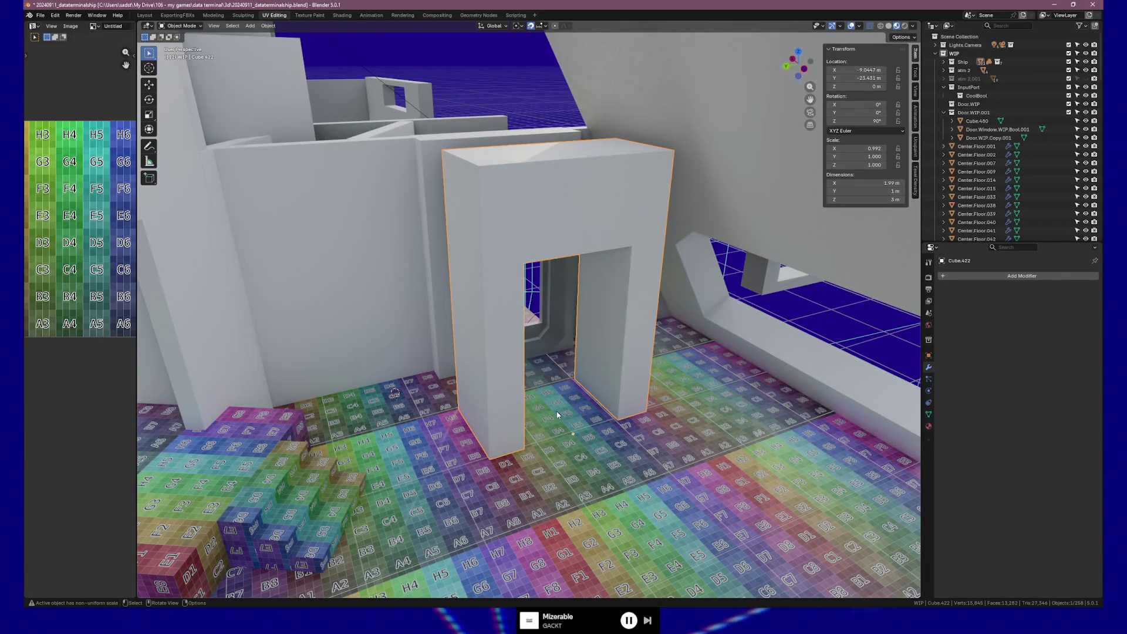
Step: In edit mode, push the frame's selected vertices -1 m along X
{"action": "middle_click_drag", "start_coordinate": [556, 413], "coordinate": [814, 407]}
{"action": "key", "text": "Tab"}
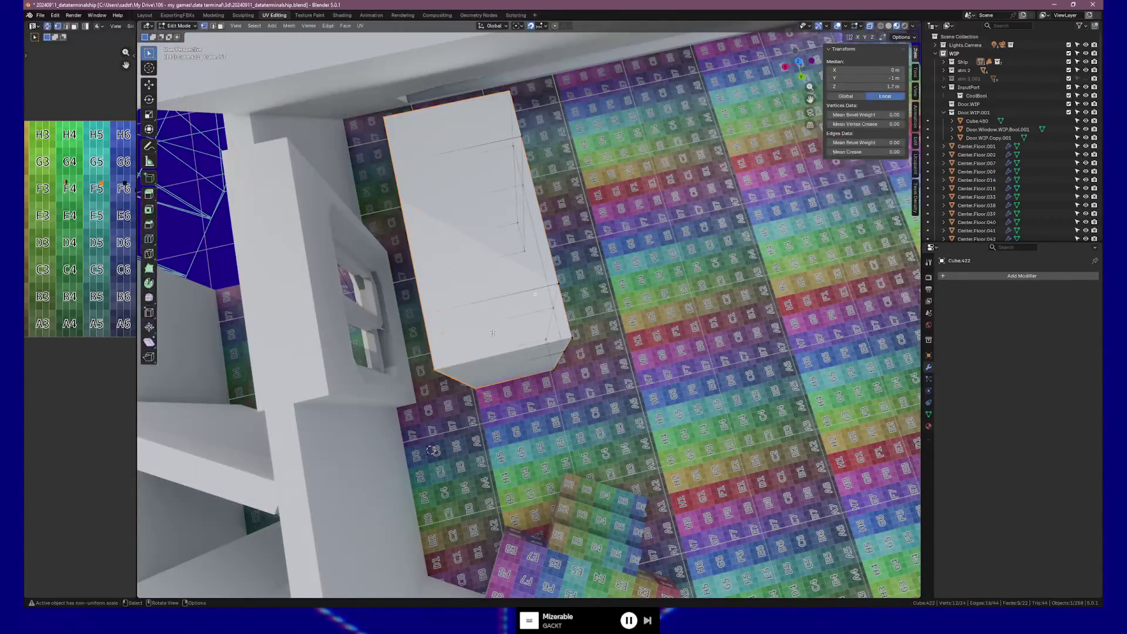
{"action": "middle_click_drag", "start_coordinate": [461, 259], "coordinate": [556, 359]}
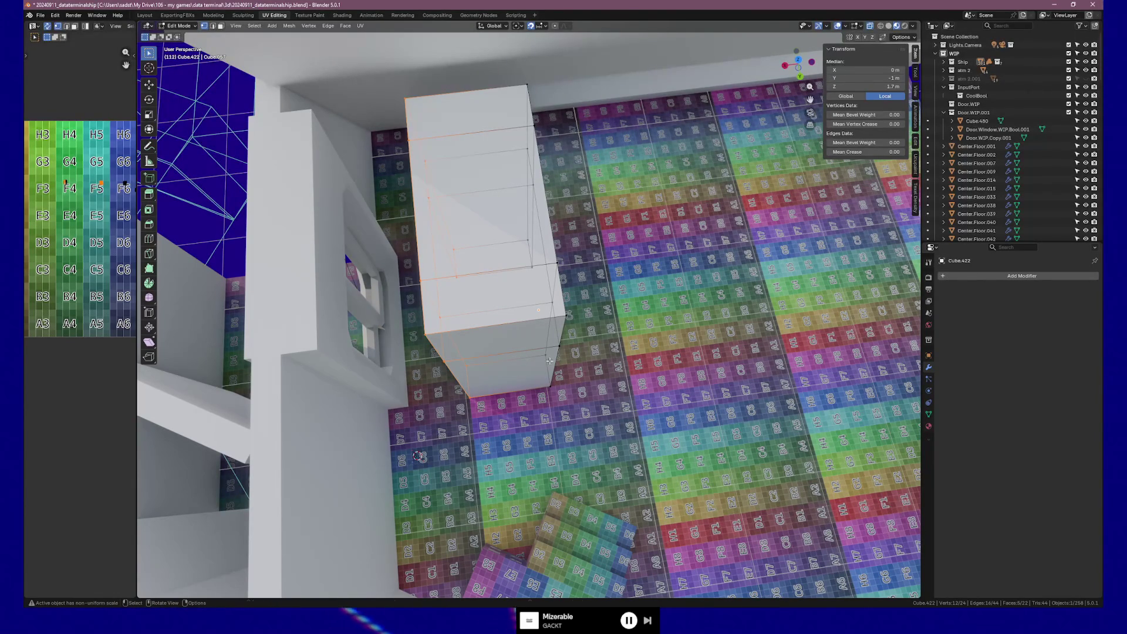
{"action": "key", "text": "g"}
{"action": "key", "text": "x"}
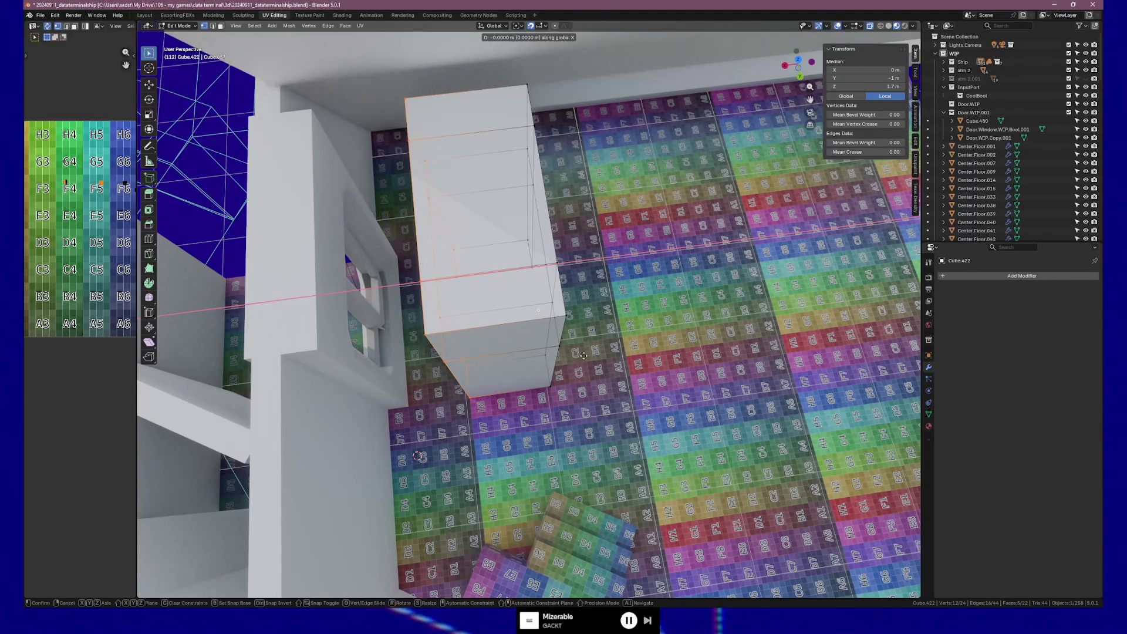
{"action": "left_click", "coordinate": [566, 346]}
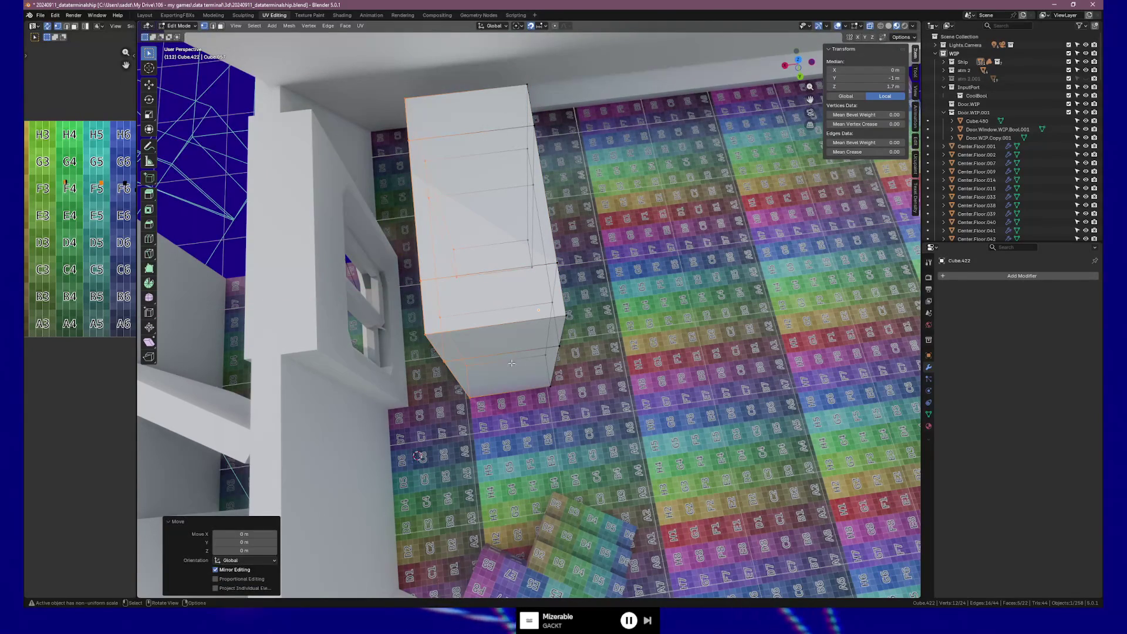
{"action": "type", "text": "gx-1"}
{"action": "key", "text": "Return"}
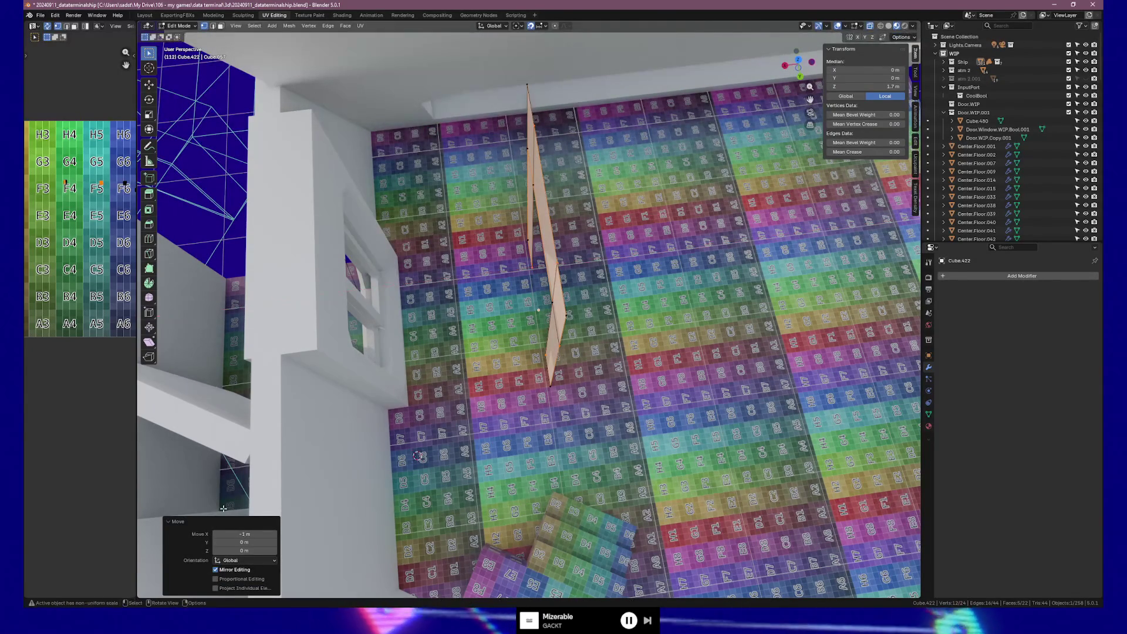
Step: Change the move to -0.5 m so the frame is 0.5 m deep, then view it at eye level
{"action": "left_click", "coordinate": [255, 533]}
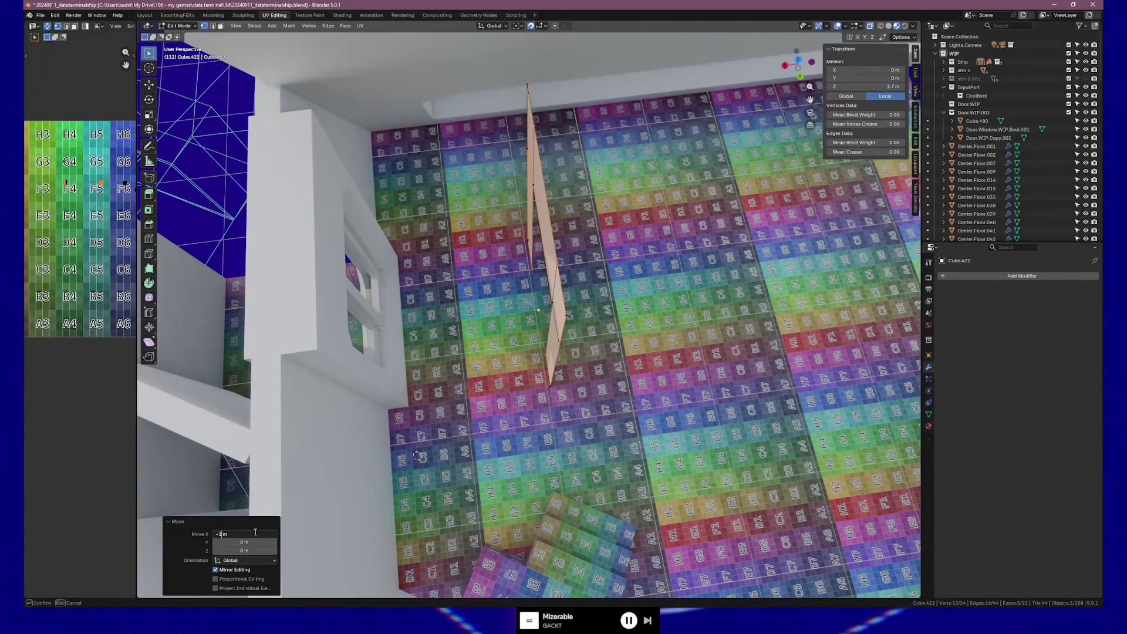
{"action": "key", "text": "Return"}
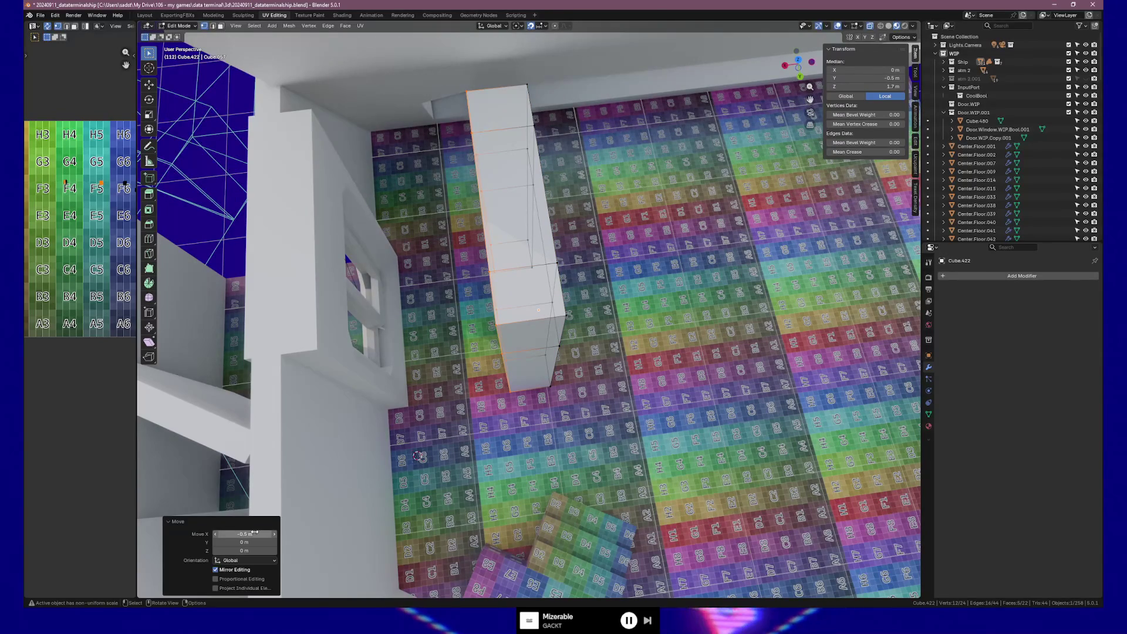
{"action": "left_click", "coordinate": [256, 533]}
{"action": "key", "text": "Return"}
{"action": "key", "text": "Tab"}
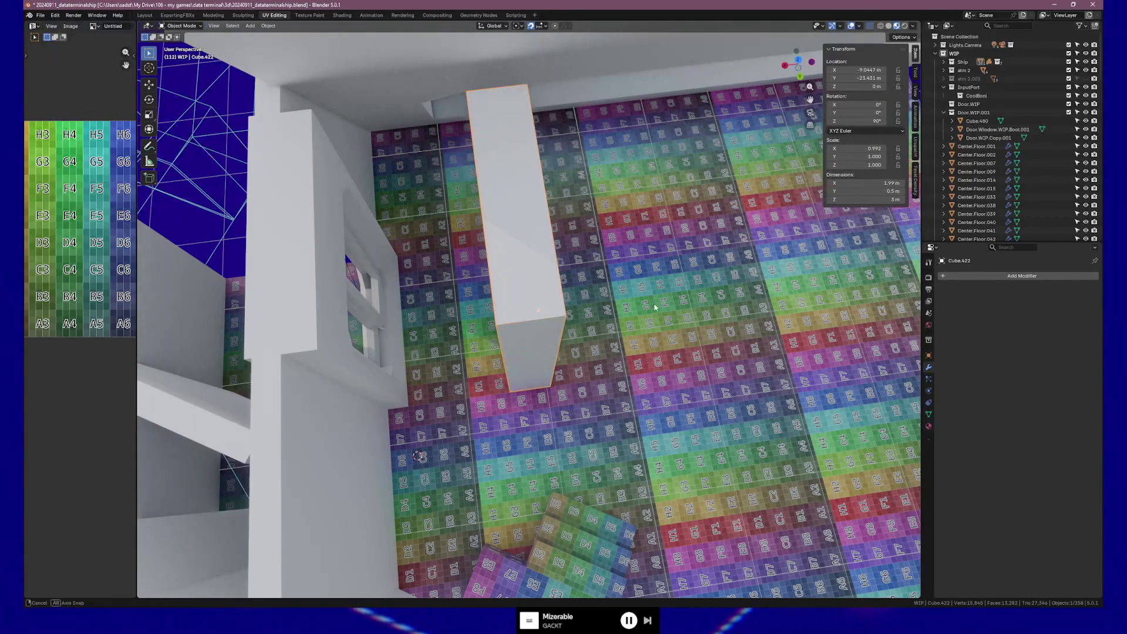
{"action": "mouse_move", "coordinate": [647, 305]}
{"action": "middle_mouse_down"}
{"action": "mouse_move", "coordinate": [596, 294]}
{"action": "mouse_move", "coordinate": [571, 266]}
{"action": "middle_mouse_up"}
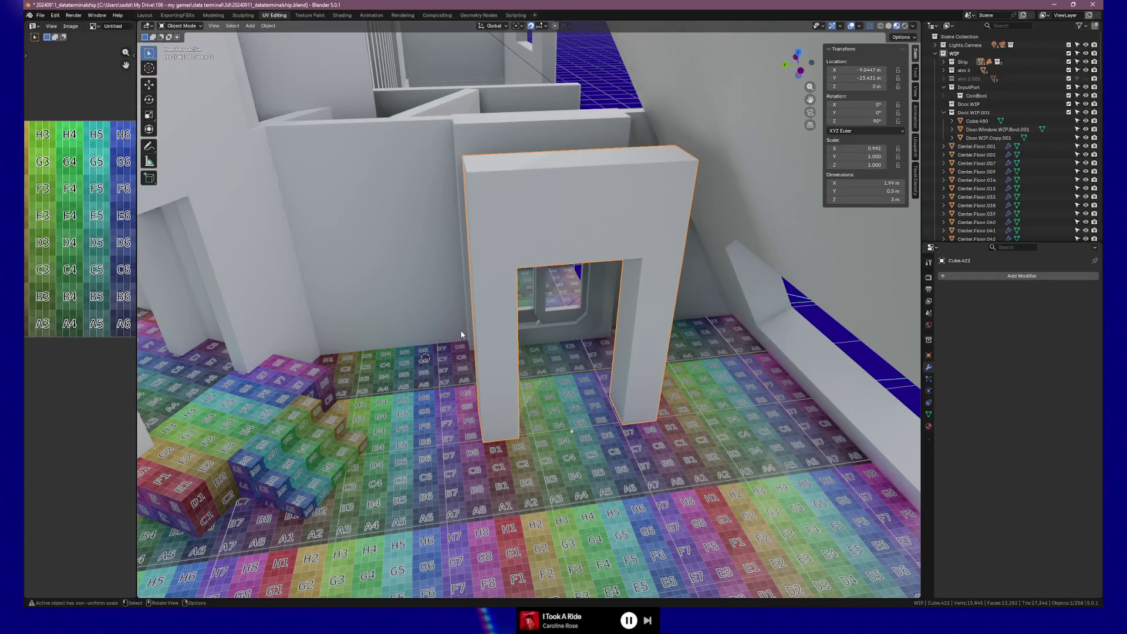
{"action": "mouse_move", "coordinate": [624, 434]}
{"action": "middle_mouse_down"}
{"action": "mouse_move", "coordinate": [598, 403]}
{"action": "mouse_move", "coordinate": [640, 408]}
{"action": "mouse_move", "coordinate": [605, 420]}
{"action": "middle_mouse_up"}
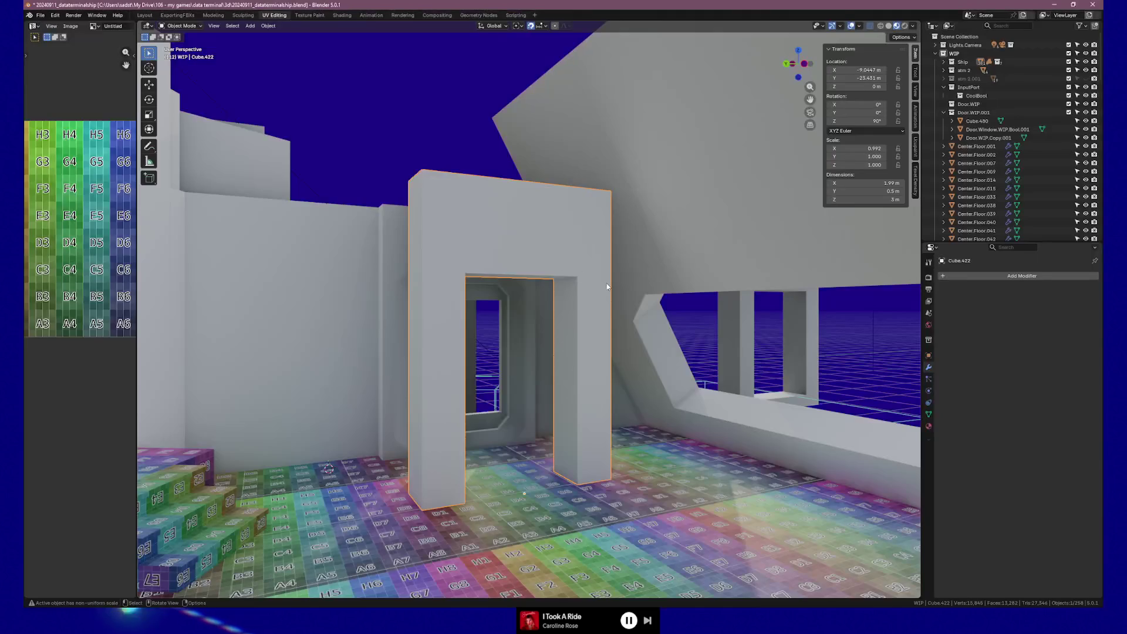
{"action": "middle_click_drag", "start_coordinate": [606, 283], "coordinate": [584, 287]}
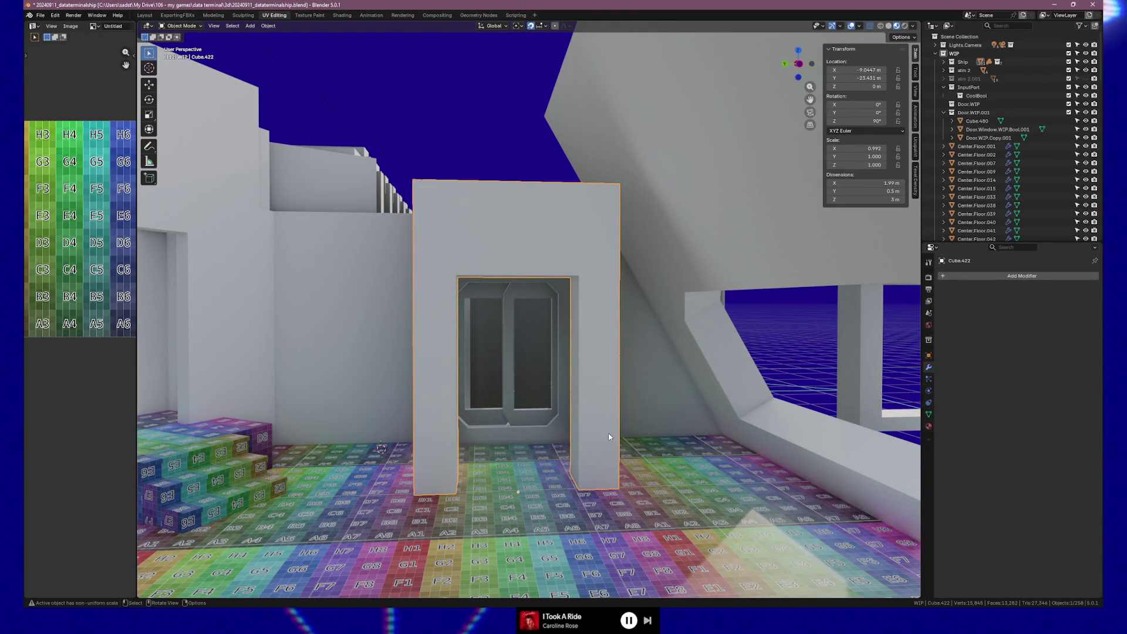
Step: Duplicate the doorway frame in place and enter edit mode on it, facing it head-on
{"action": "middle_click_drag", "start_coordinate": [585, 446], "coordinate": [624, 455]}
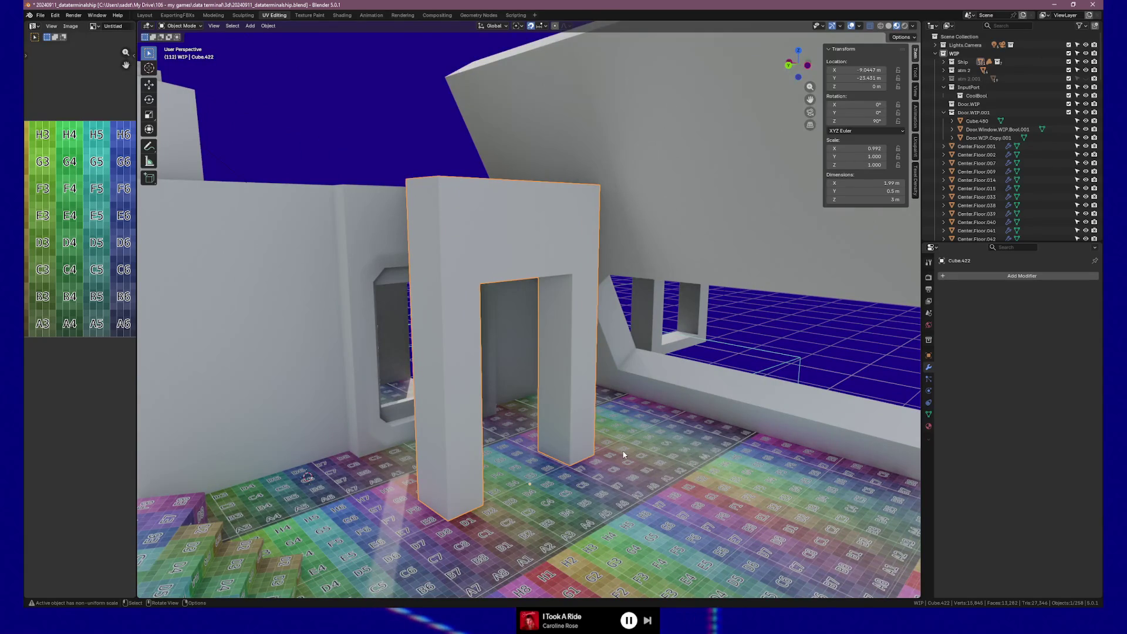
{"action": "key", "text": "shift+d"}
{"action": "key", "text": "Escape"}
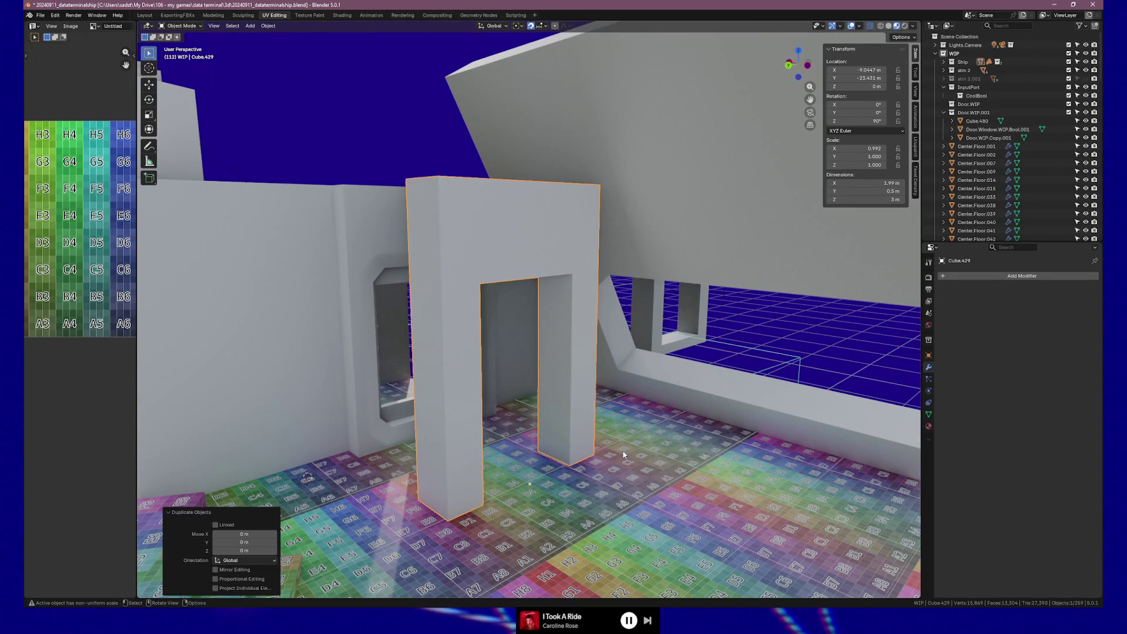
{"action": "left_click", "coordinate": [579, 400]}
{"action": "key", "text": "Tab"}
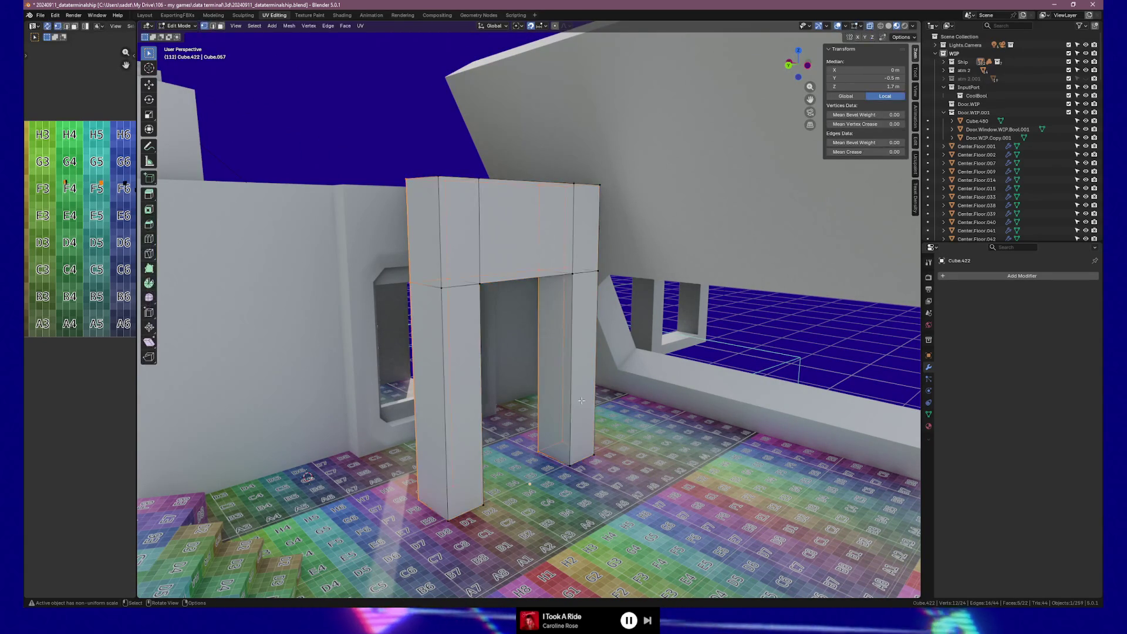
{"action": "middle_click_drag", "start_coordinate": [580, 400], "coordinate": [486, 303]}
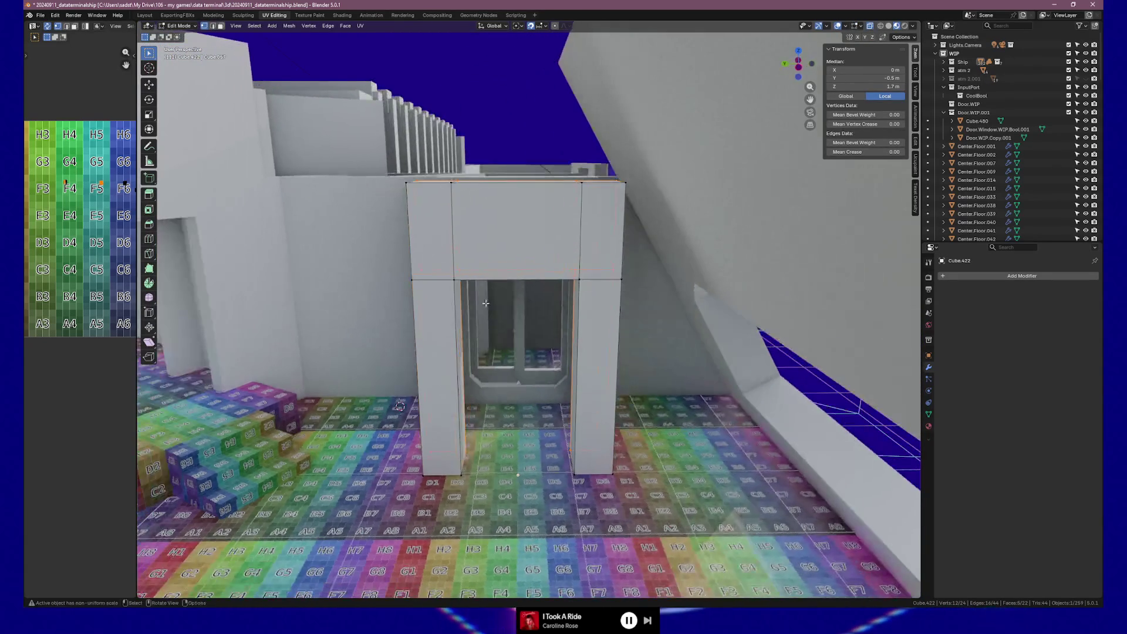
Step: Delete the lintel top and both pillar sides from the duplicate, then undo once
{"action": "left_click_drag", "start_coordinate": [376, 166], "coordinate": [634, 215]}
{"action": "key", "text": "x"}
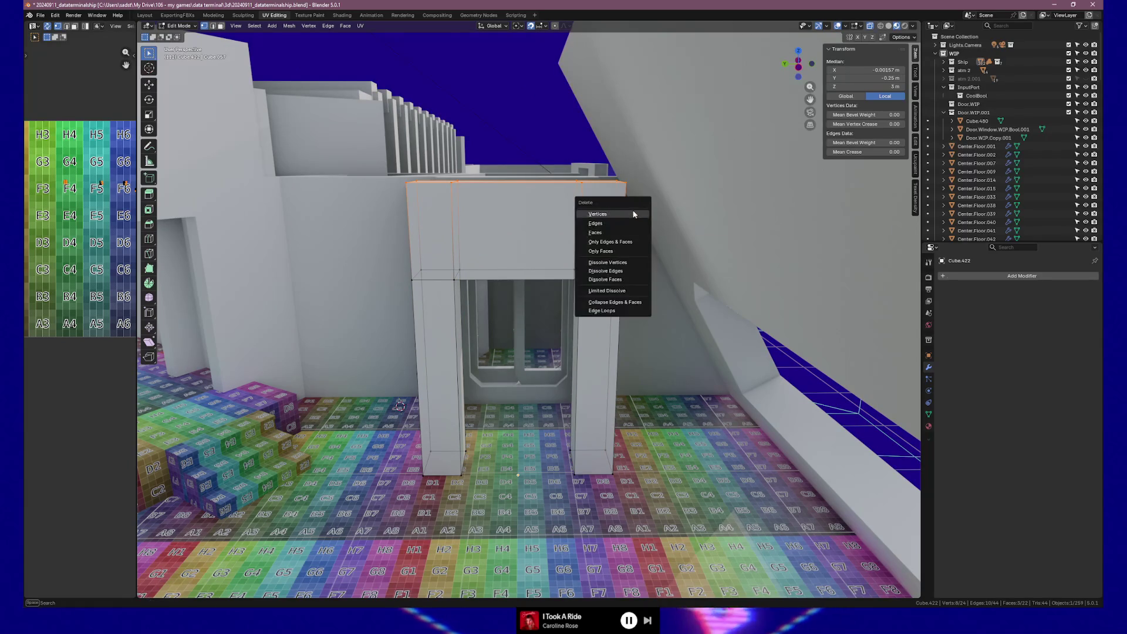
{"action": "left_click", "coordinate": [633, 214]}
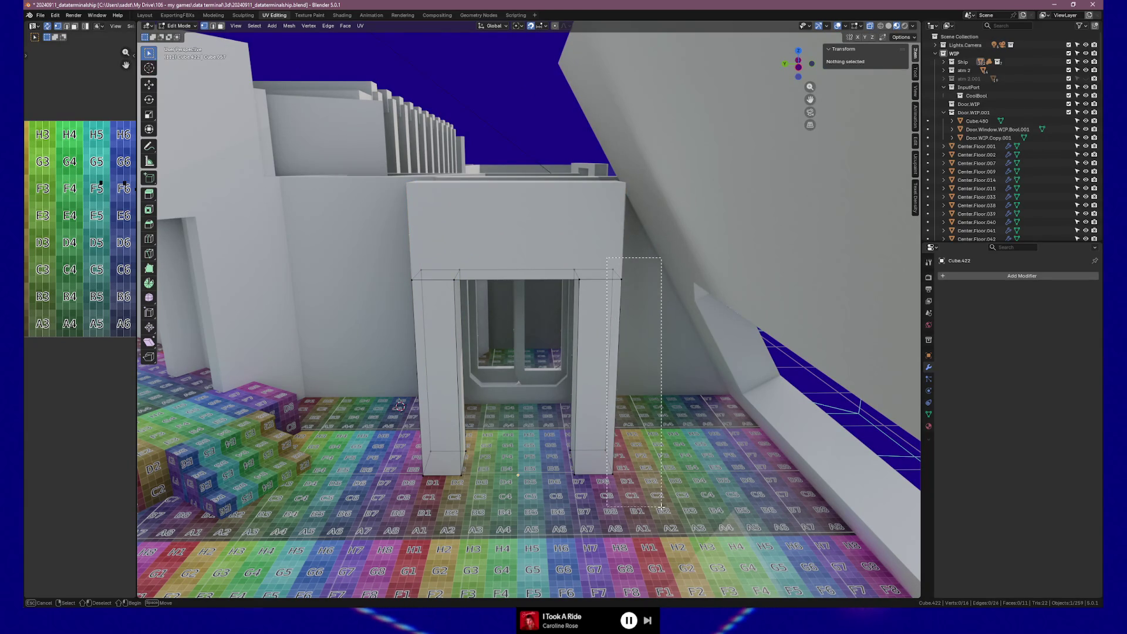
{"action": "left_click", "coordinate": [598, 448]}
{"action": "key", "text": "x"}
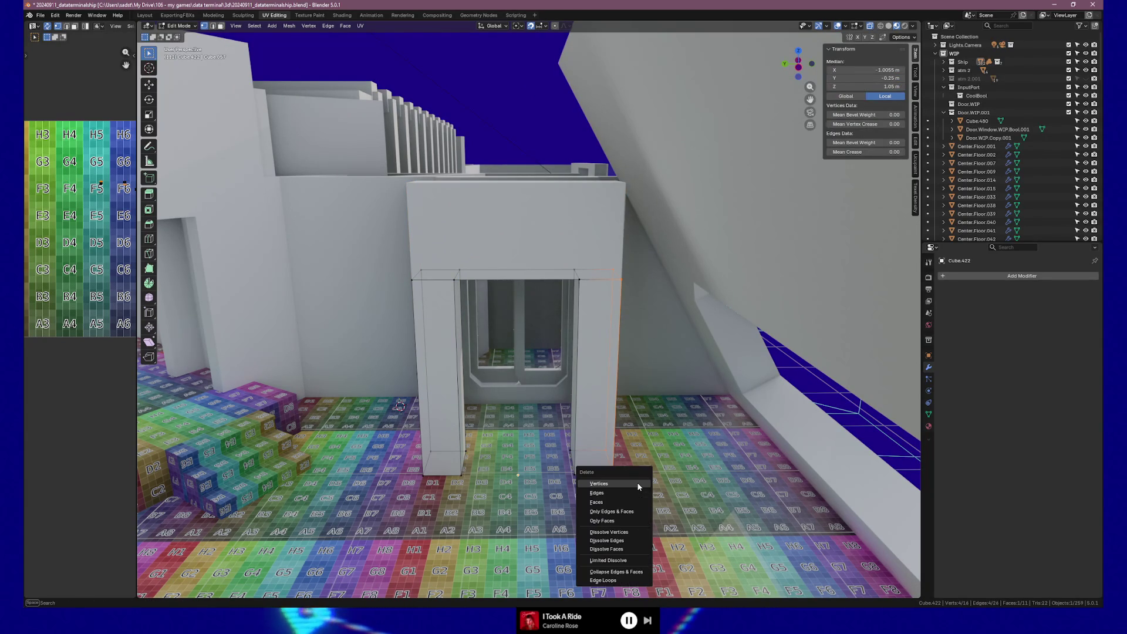
{"action": "left_click", "coordinate": [608, 489]}
{"action": "left_click", "coordinate": [423, 370]}
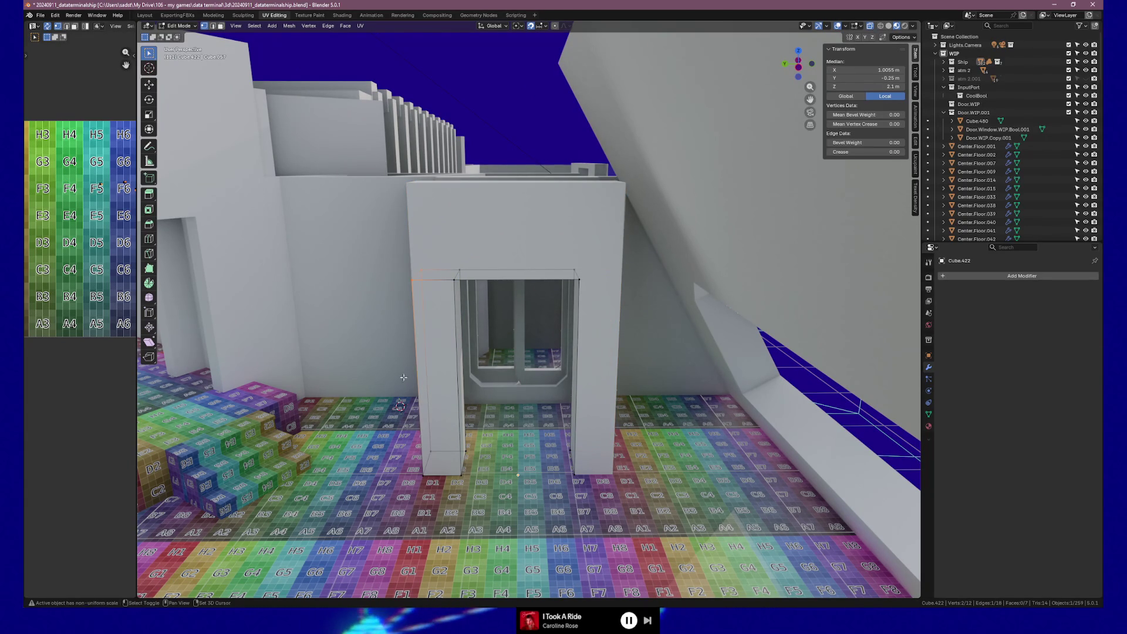
{"action": "key", "text": "x"}
{"action": "left_click", "coordinate": [437, 501]}
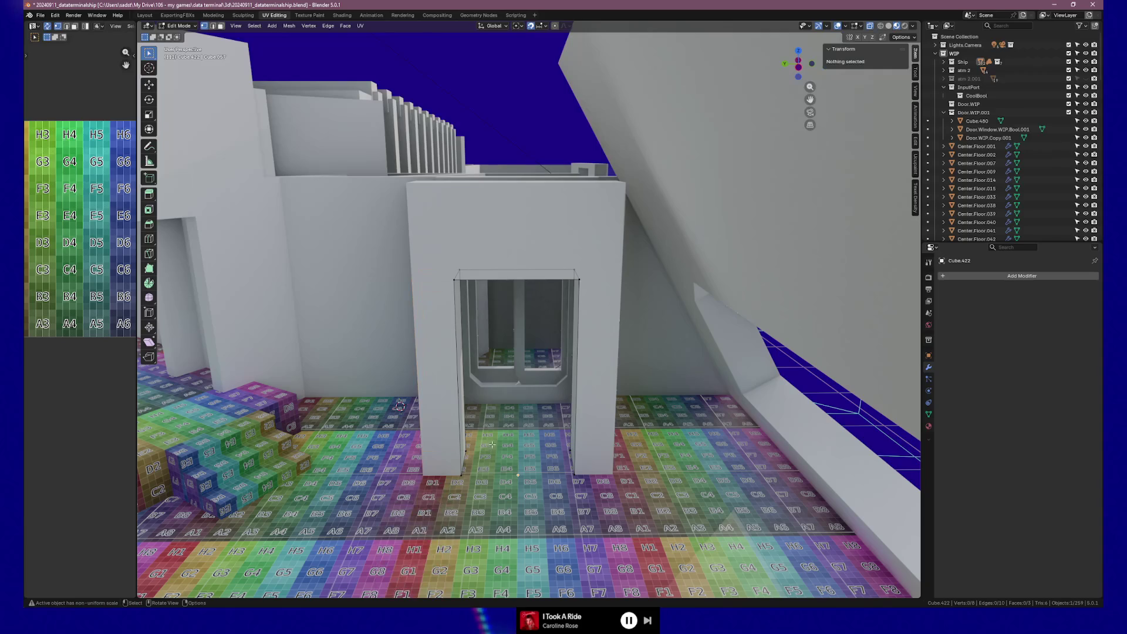
{"action": "key", "text": "ctrl+z"}
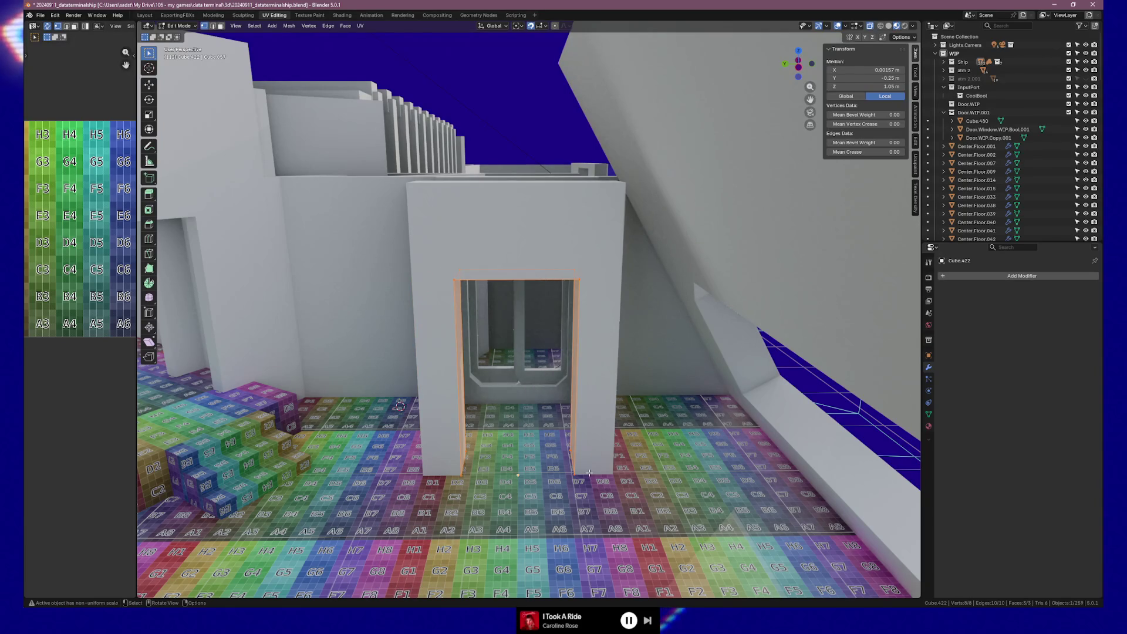
Step: Flip the frame's face normals via Alt+N
{"action": "key", "text": "n"}
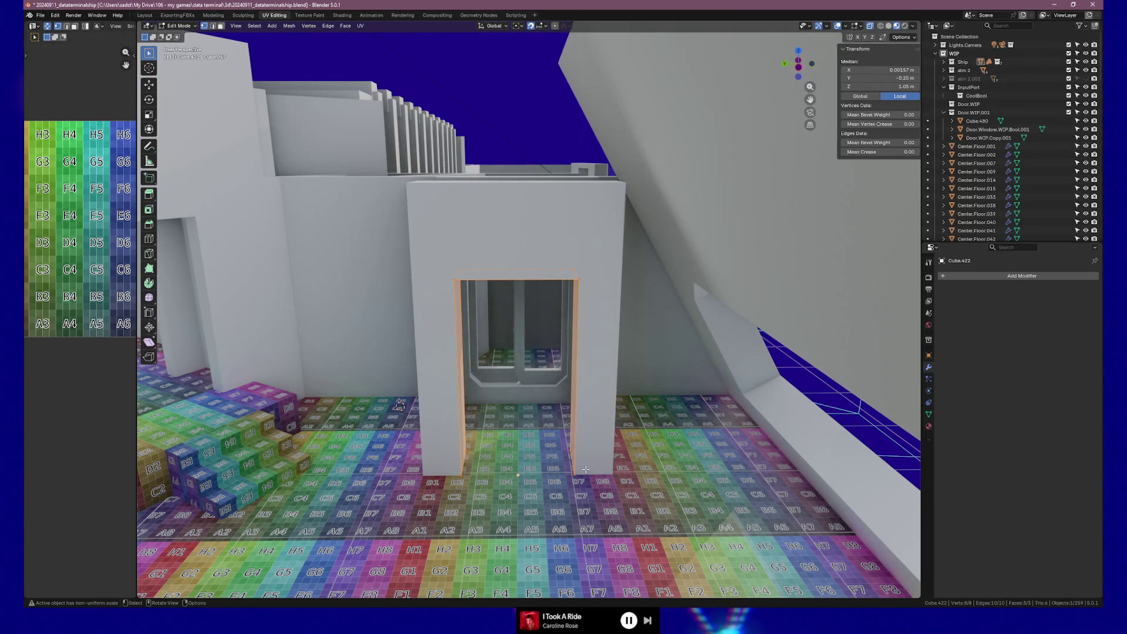
{"action": "key", "text": "n"}
{"action": "key", "text": "alt+n"}
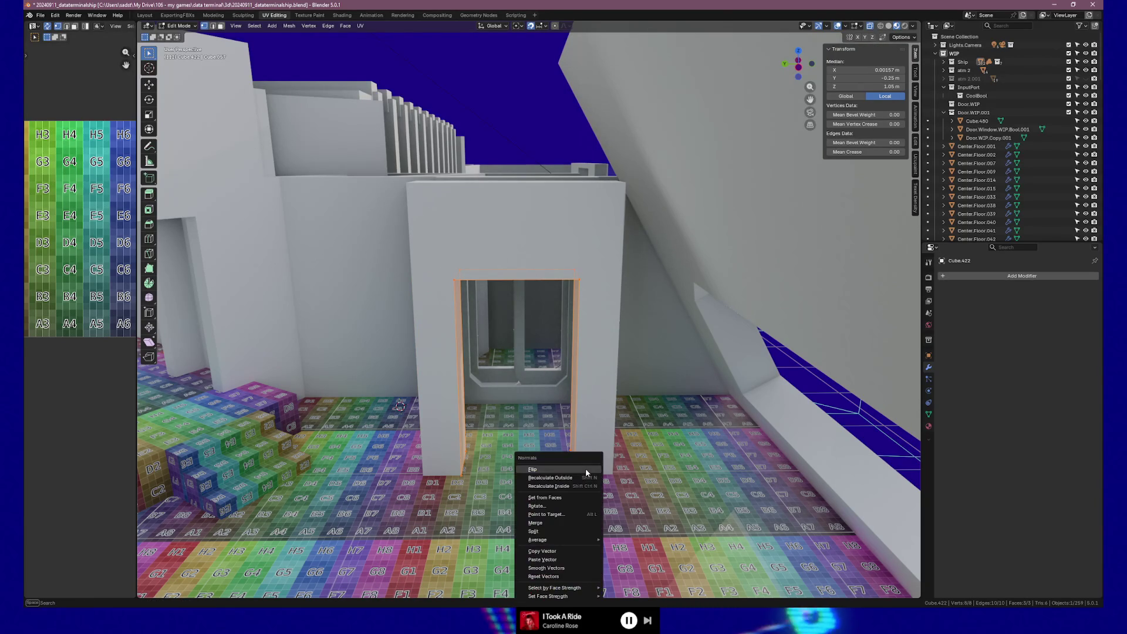
{"action": "left_click", "coordinate": [586, 467]}
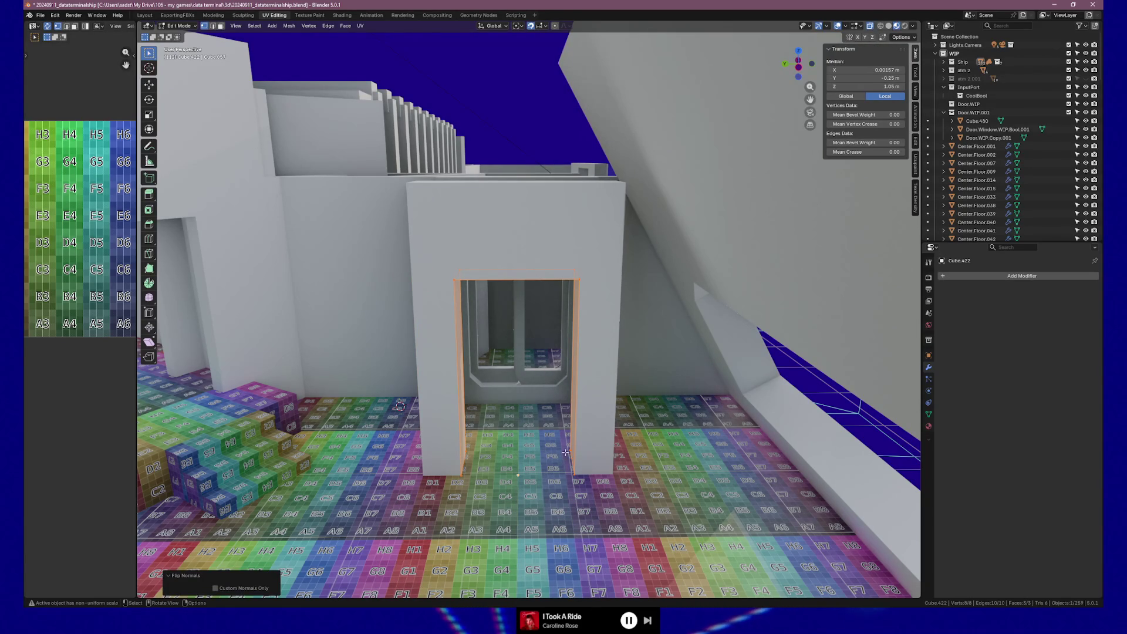
Step: Fill new faces across the doorway bottom and the door opening between corner vertices
{"action": "left_click", "coordinate": [476, 451]}
{"action": "left_click", "coordinate": [465, 464], "text": "shift"}
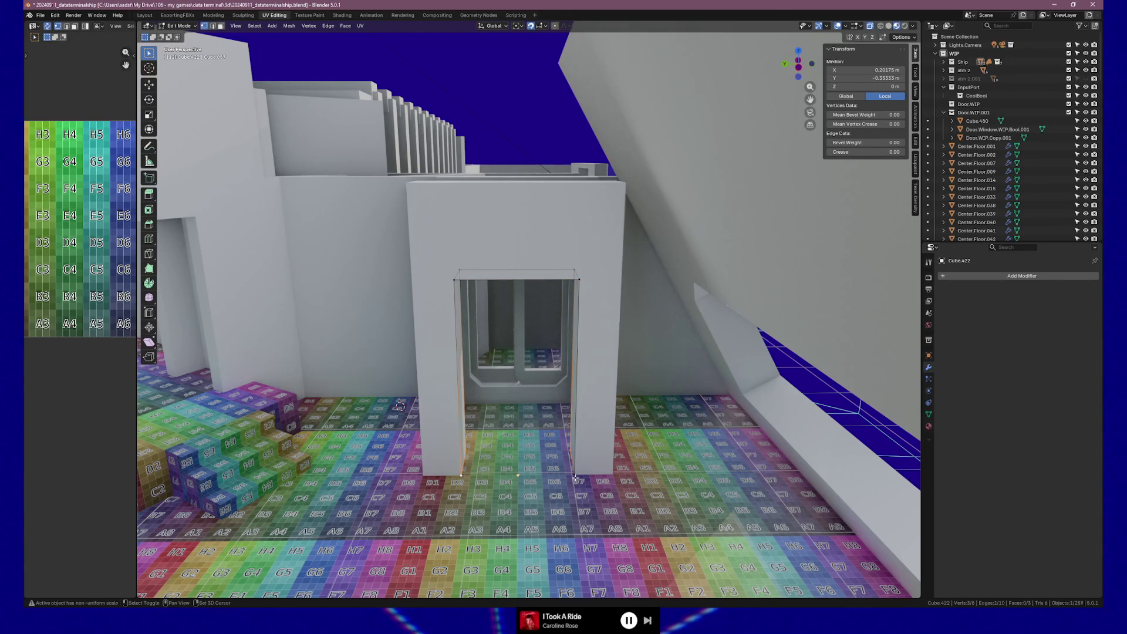
{"action": "key", "text": "f"}
{"action": "left_click", "coordinate": [451, 468]}
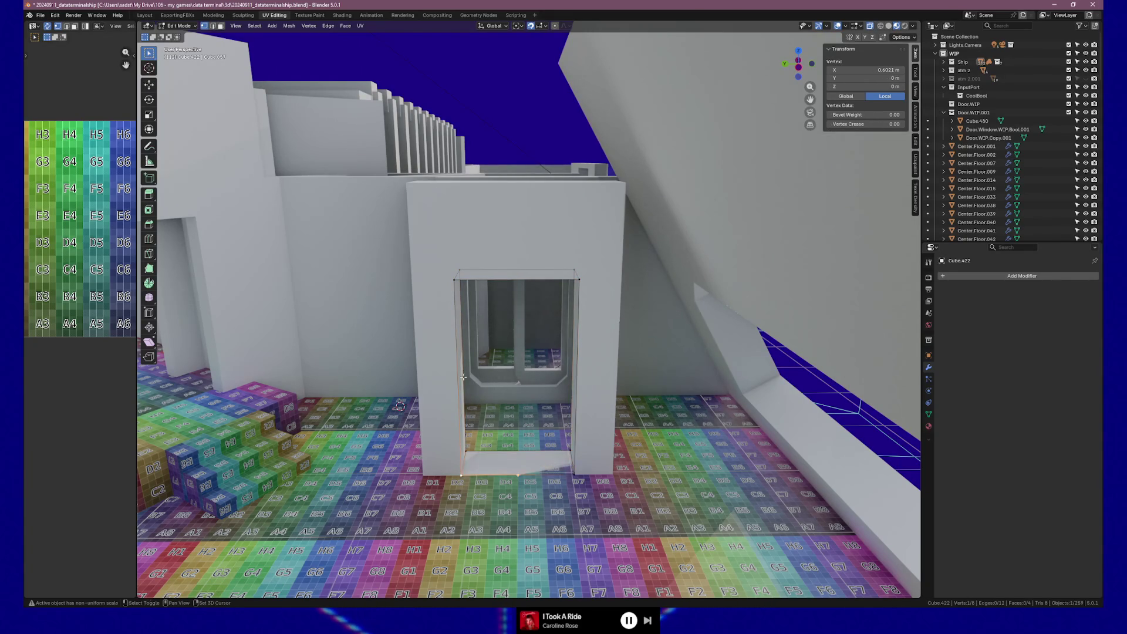
{"action": "left_click", "coordinate": [454, 280], "text": "shift"}
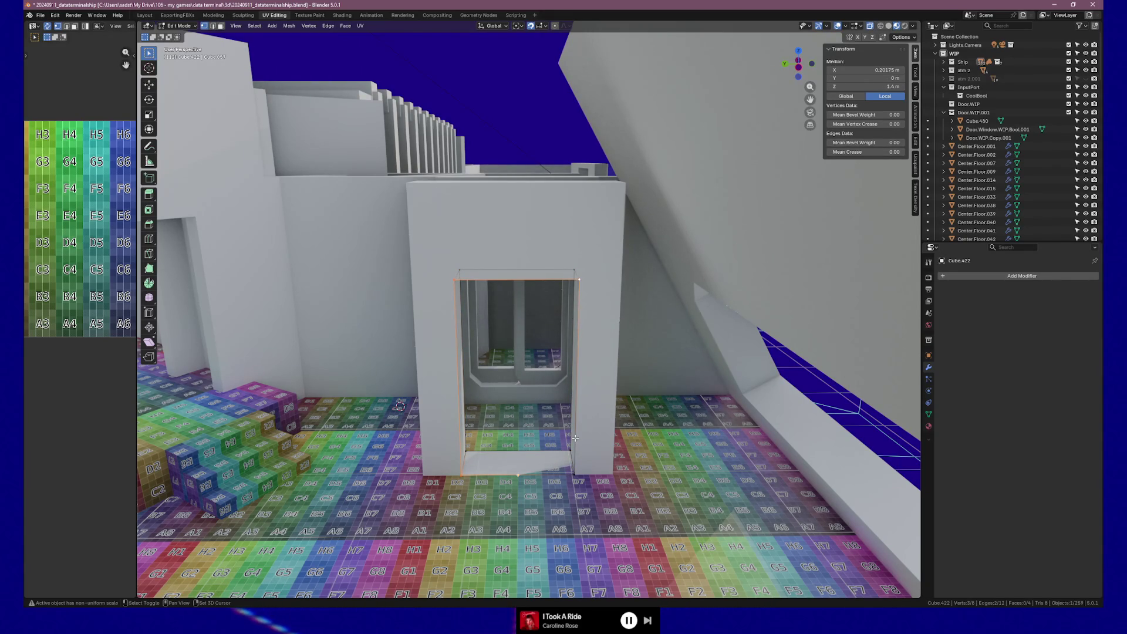
{"action": "key", "text": "f"}
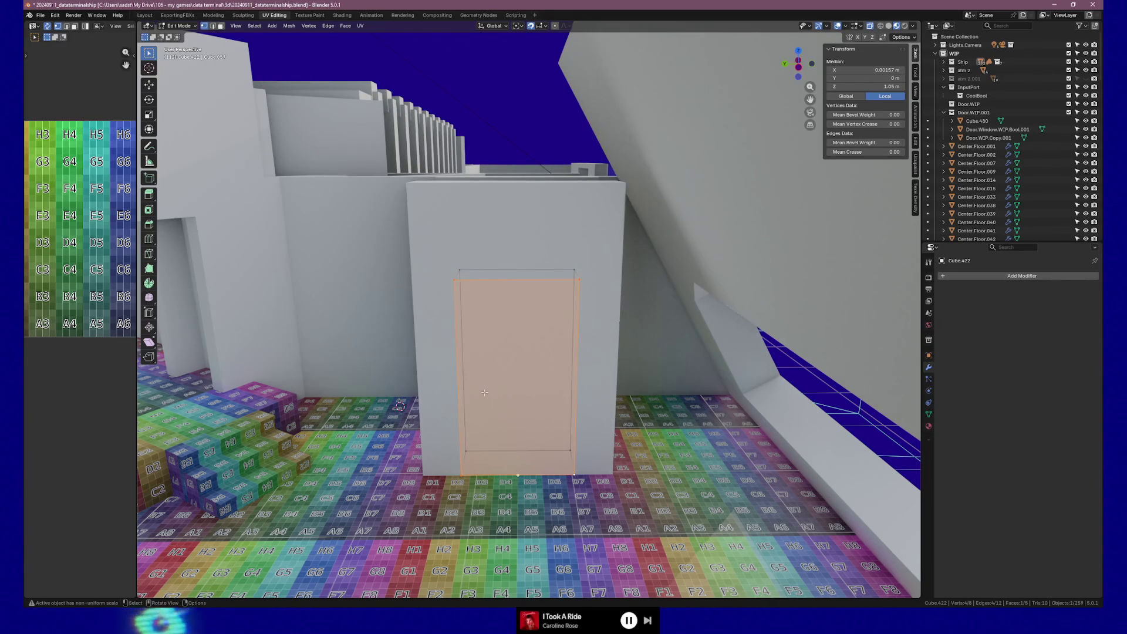
{"action": "scroll", "coordinate": [483, 392], "scroll_direction": "up", "scroll_amount": 5}
Step: Select the door box edges, cancel a vertical move, and return to object mode
{"action": "middle_click_drag", "start_coordinate": [483, 392], "coordinate": [520, 276]}
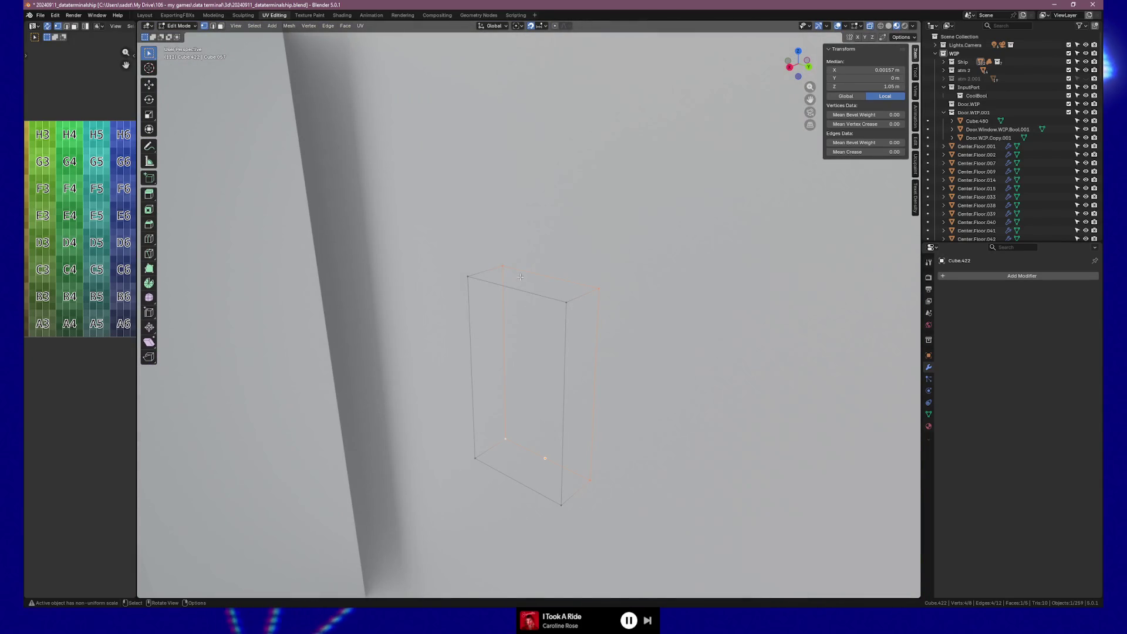
{"action": "left_click", "coordinate": [557, 496]}
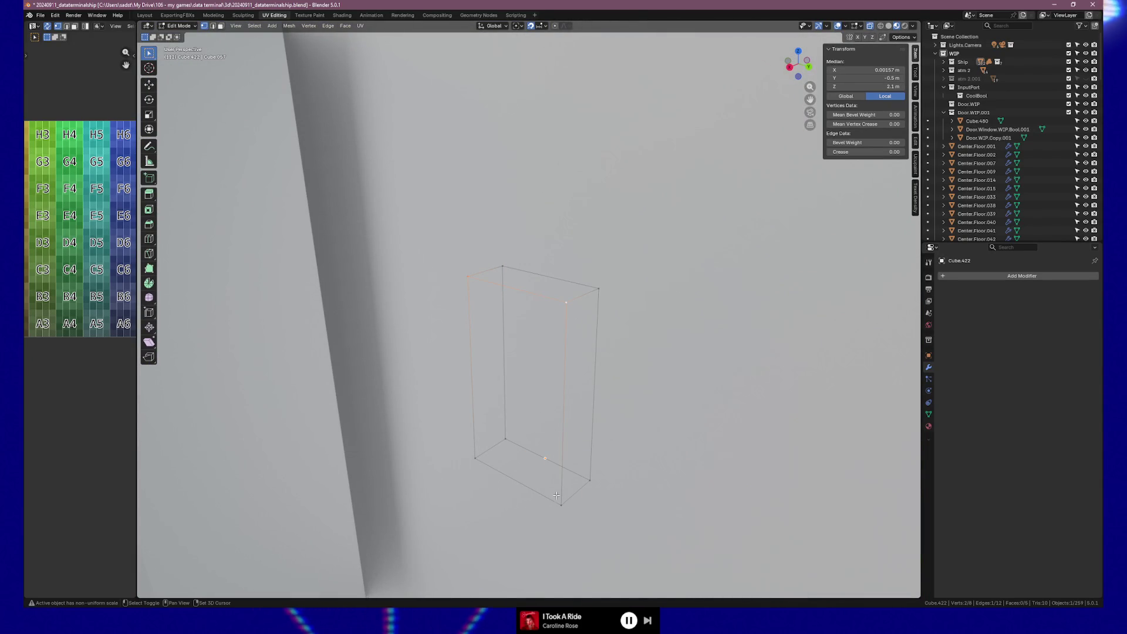
{"action": "left_click", "coordinate": [476, 478], "text": "shift"}
{"action": "key", "text": "g"}
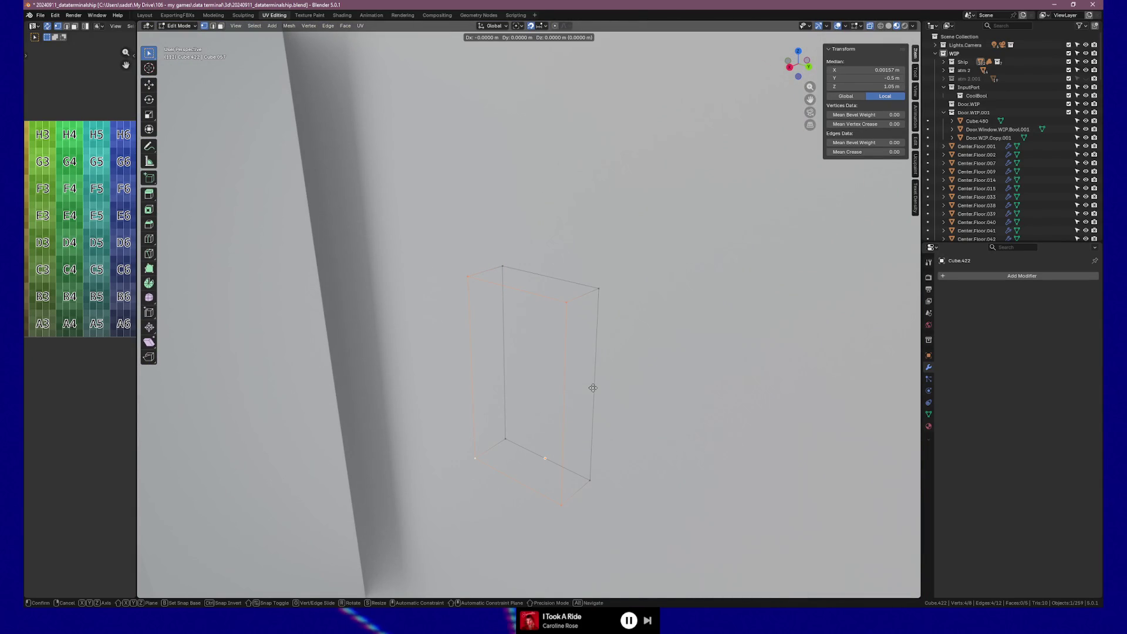
{"action": "key", "text": "z"}
{"action": "key", "text": "Escape"}
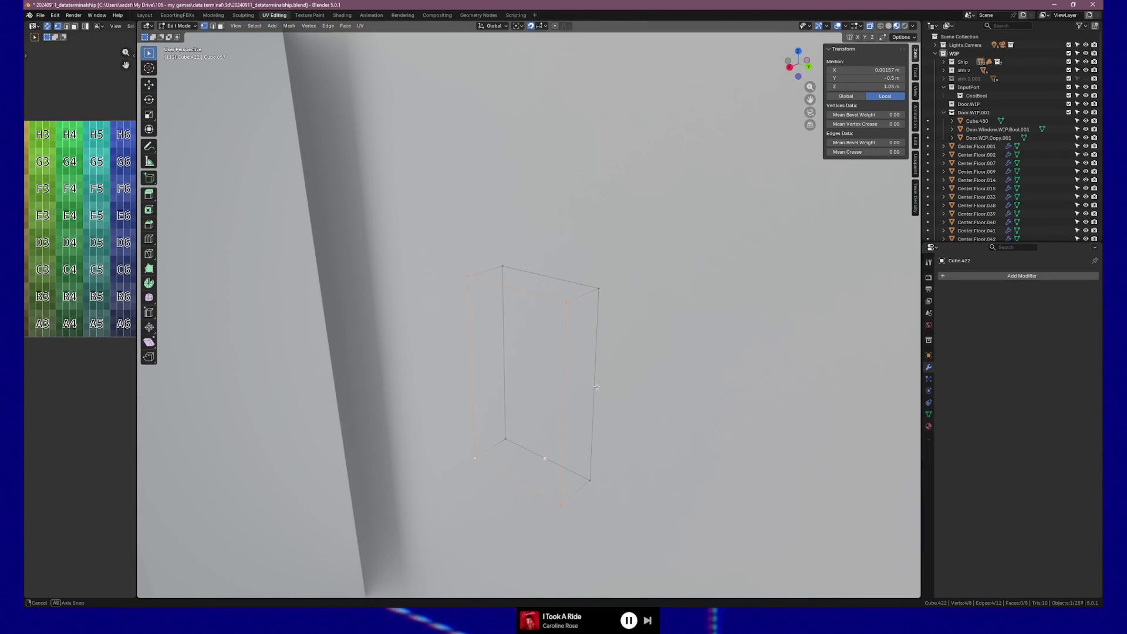
{"action": "scroll", "coordinate": [596, 386], "scroll_direction": "down", "scroll_amount": 5}
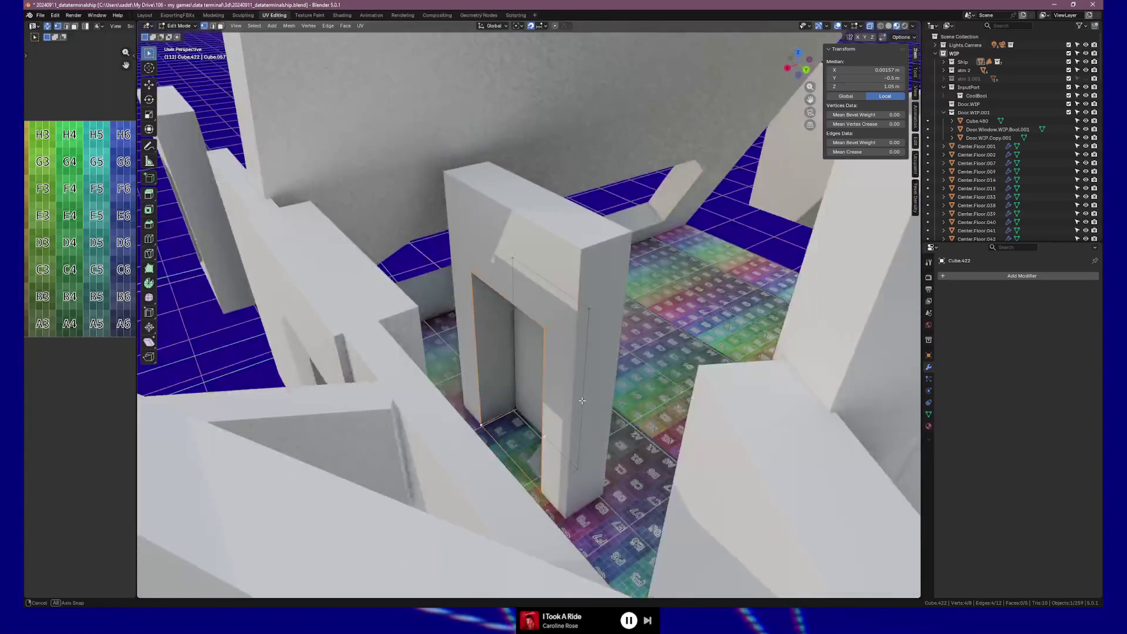
{"action": "mouse_move", "coordinate": [596, 386]}
{"action": "middle_mouse_down"}
{"action": "mouse_move", "coordinate": [593, 395]}
{"action": "mouse_move", "coordinate": [550, 384]}
{"action": "mouse_move", "coordinate": [559, 388]}
{"action": "middle_mouse_up"}
{"action": "key", "text": "Tab"}
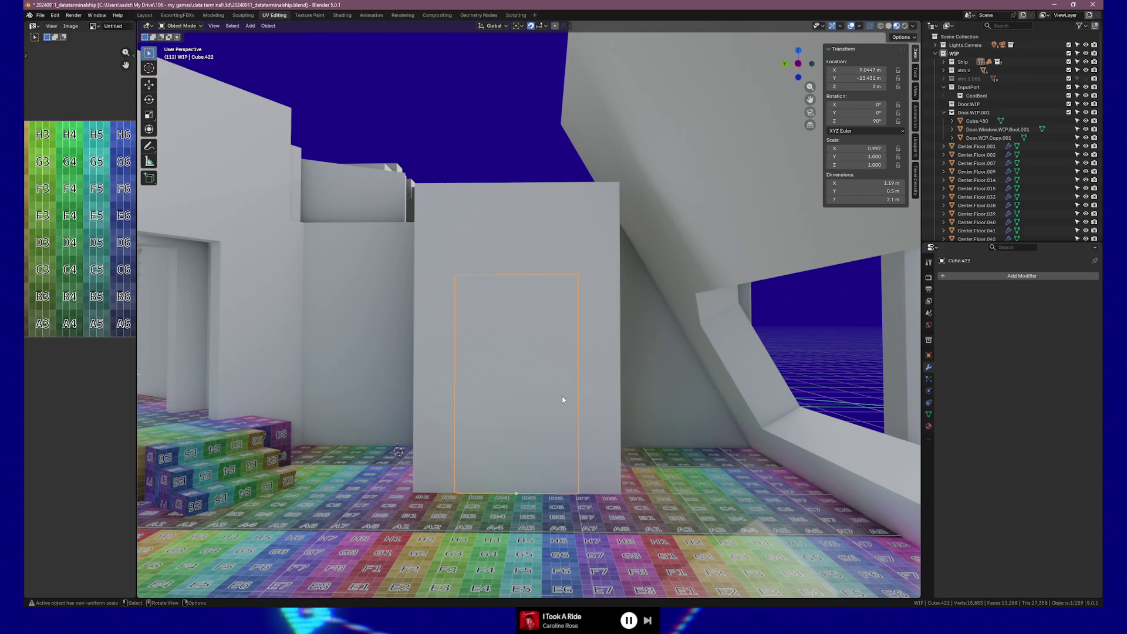
Step: Set the door panel's Dimensions X to 1.2 m and Y to 0.4 m in the sidebar
{"action": "left_click", "coordinate": [864, 184]}
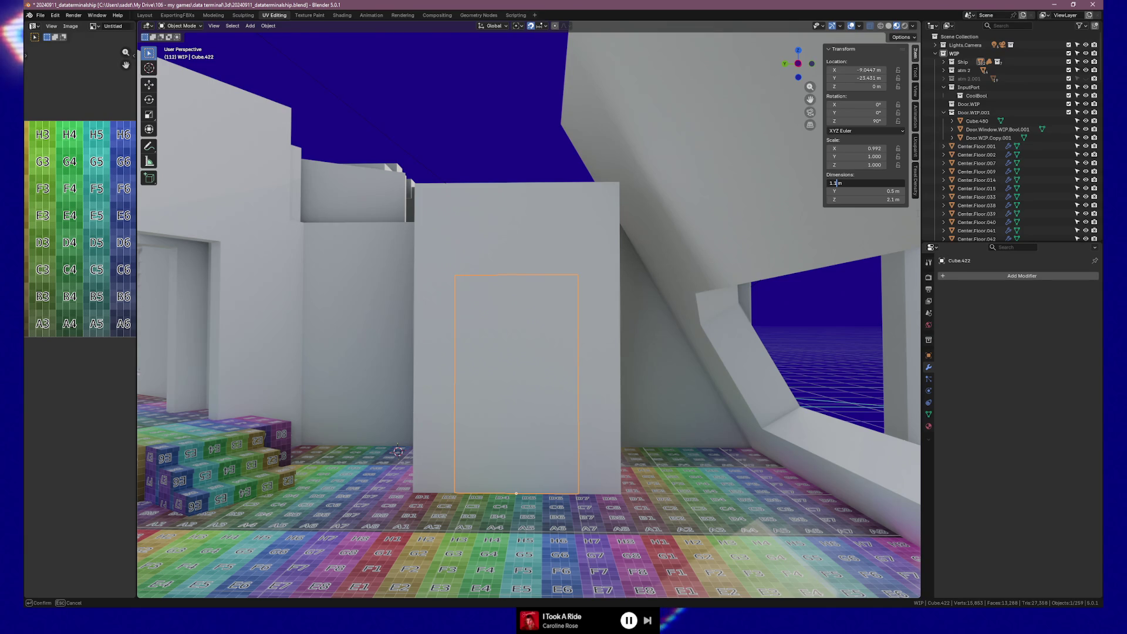
{"action": "type", "text": "2"}
{"action": "key", "text": "Return"}
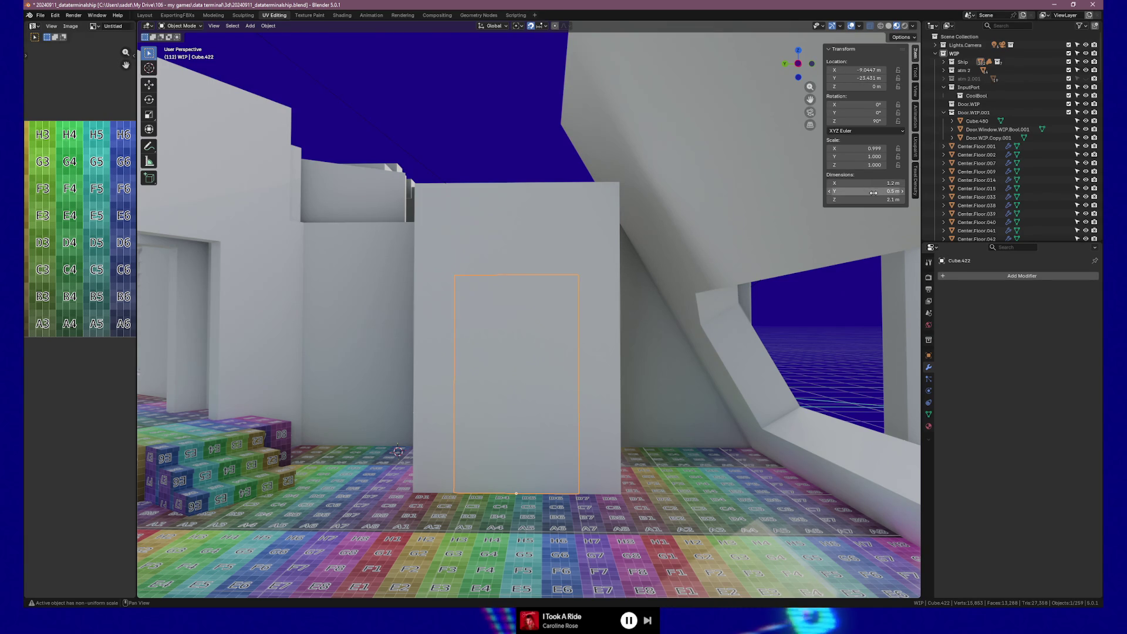
{"action": "left_click", "coordinate": [873, 193]}
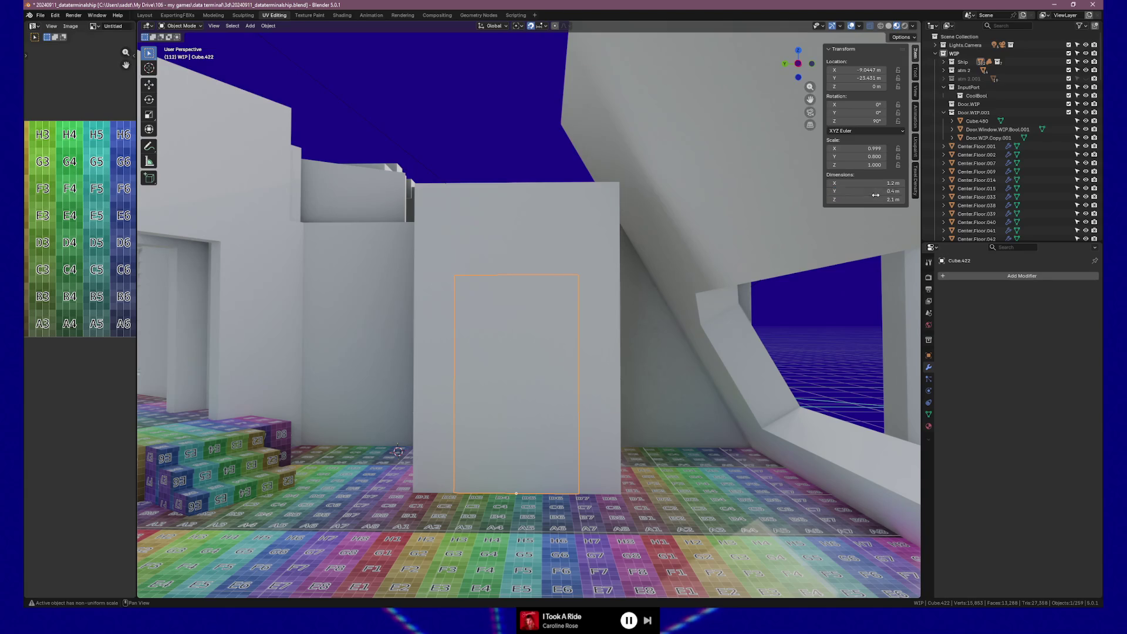
{"action": "mouse_move", "coordinate": [692, 402]}
{"action": "middle_mouse_down"}
{"action": "mouse_move", "coordinate": [533, 402]}
{"action": "mouse_move", "coordinate": [565, 437]}
{"action": "mouse_move", "coordinate": [494, 448]}
{"action": "mouse_move", "coordinate": [421, 439]}
{"action": "middle_mouse_up"}
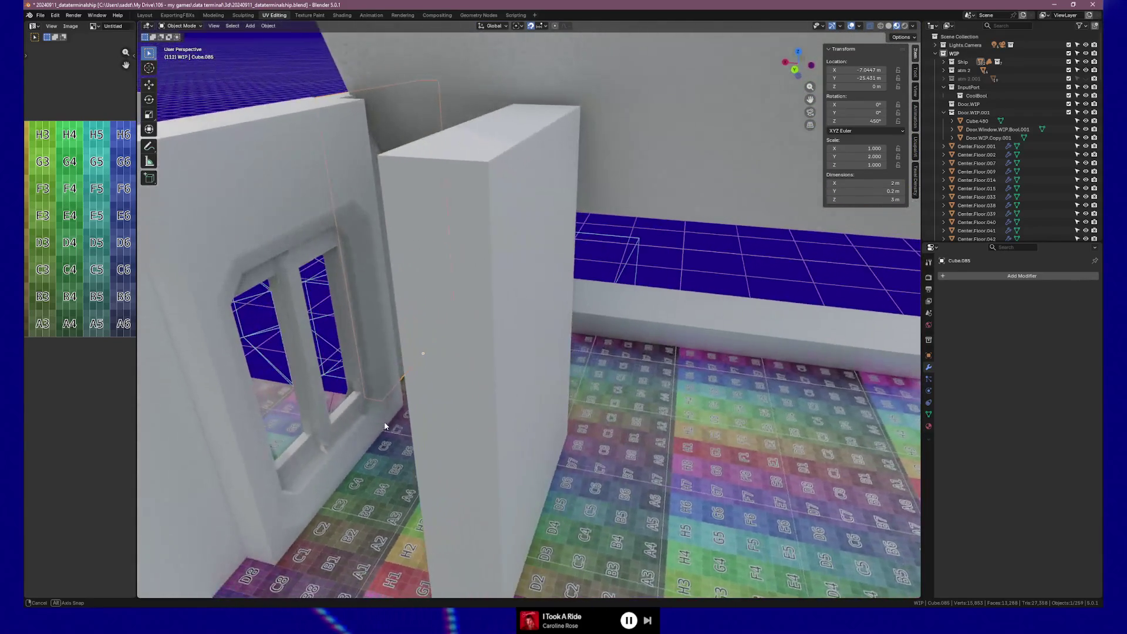
{"action": "mouse_move", "coordinate": [421, 439]}
{"action": "middle_mouse_down"}
{"action": "mouse_move", "coordinate": [399, 422]}
{"action": "mouse_move", "coordinate": [423, 426]}
{"action": "mouse_move", "coordinate": [376, 423]}
{"action": "middle_mouse_up"}
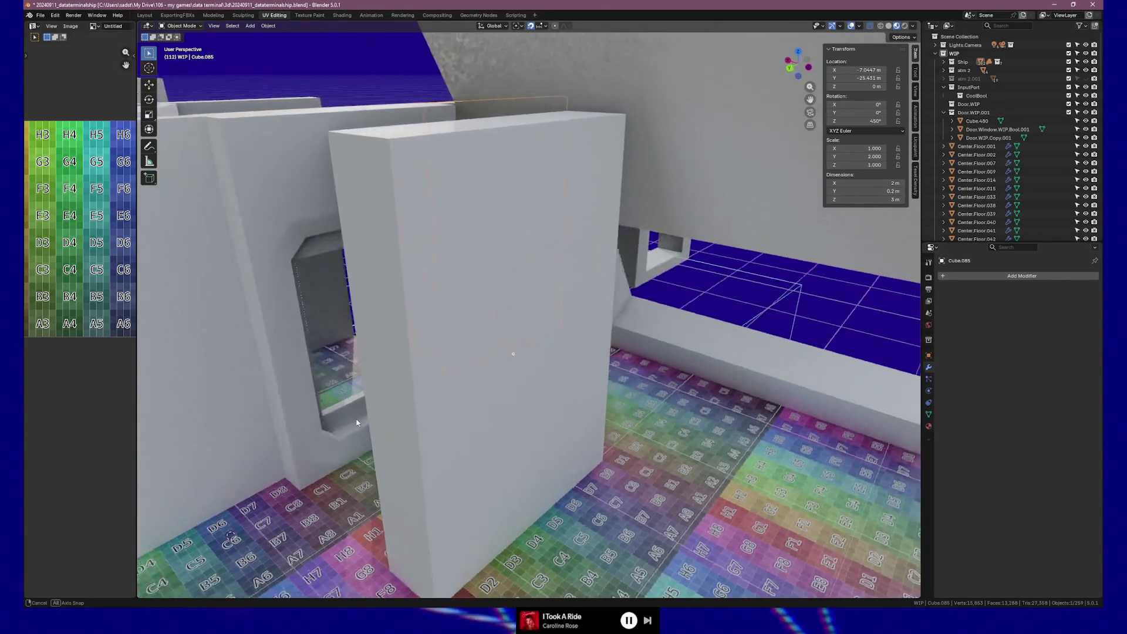
{"action": "mouse_move", "coordinate": [375, 424]}
{"action": "middle_mouse_down"}
{"action": "mouse_move", "coordinate": [341, 415]}
{"action": "mouse_move", "coordinate": [579, 501]}
{"action": "middle_mouse_up"}
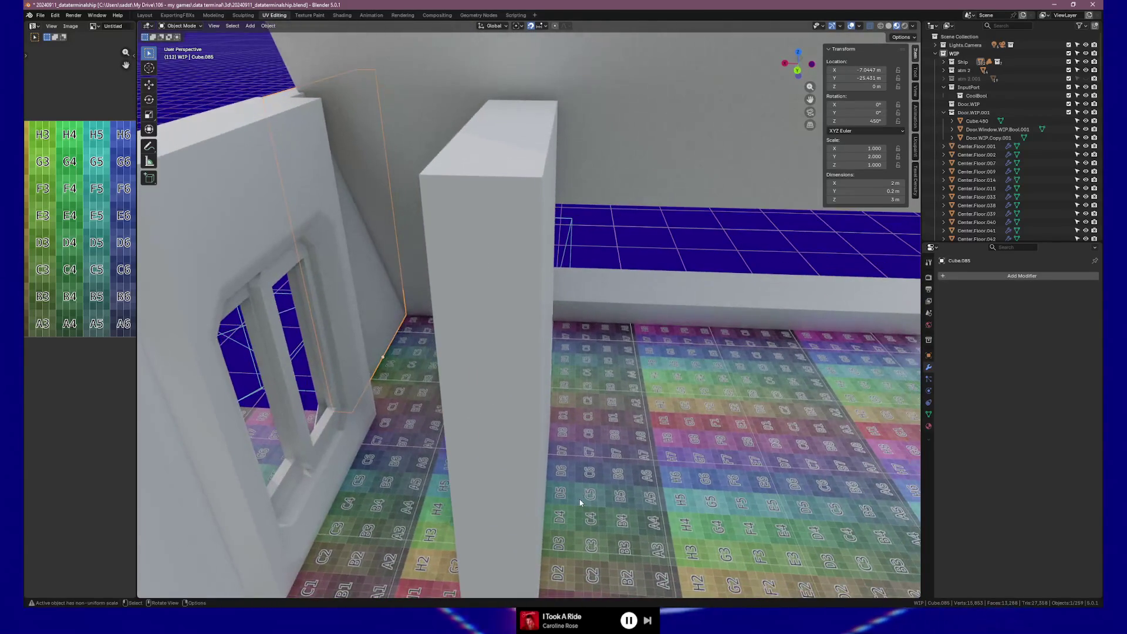
{"action": "key", "text": "g"}
{"action": "left_click", "coordinate": [579, 498]}
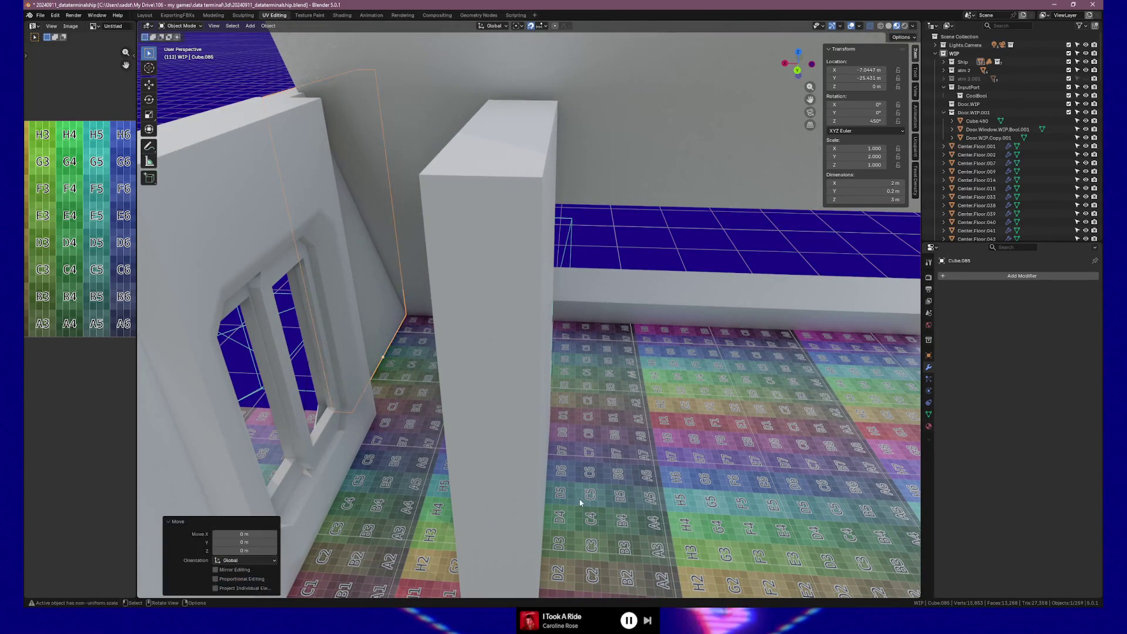
{"action": "mouse_move", "coordinate": [586, 494]}
{"action": "middle_mouse_down"}
{"action": "mouse_move", "coordinate": [519, 449]}
{"action": "mouse_move", "coordinate": [619, 493]}
{"action": "mouse_move", "coordinate": [608, 496]}
{"action": "middle_mouse_up"}
{"action": "left_click", "coordinate": [519, 448]}
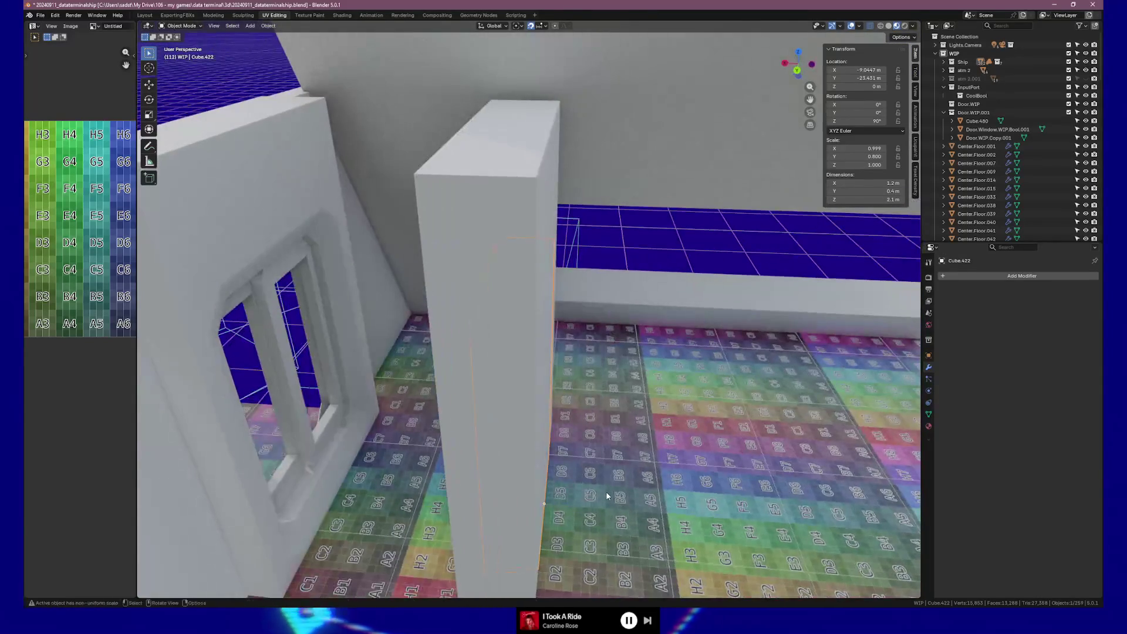
Step: In top ortho view, shift the door panel 0.1 m along X
{"action": "key", "text": "g"}
{"action": "key", "text": "x"}
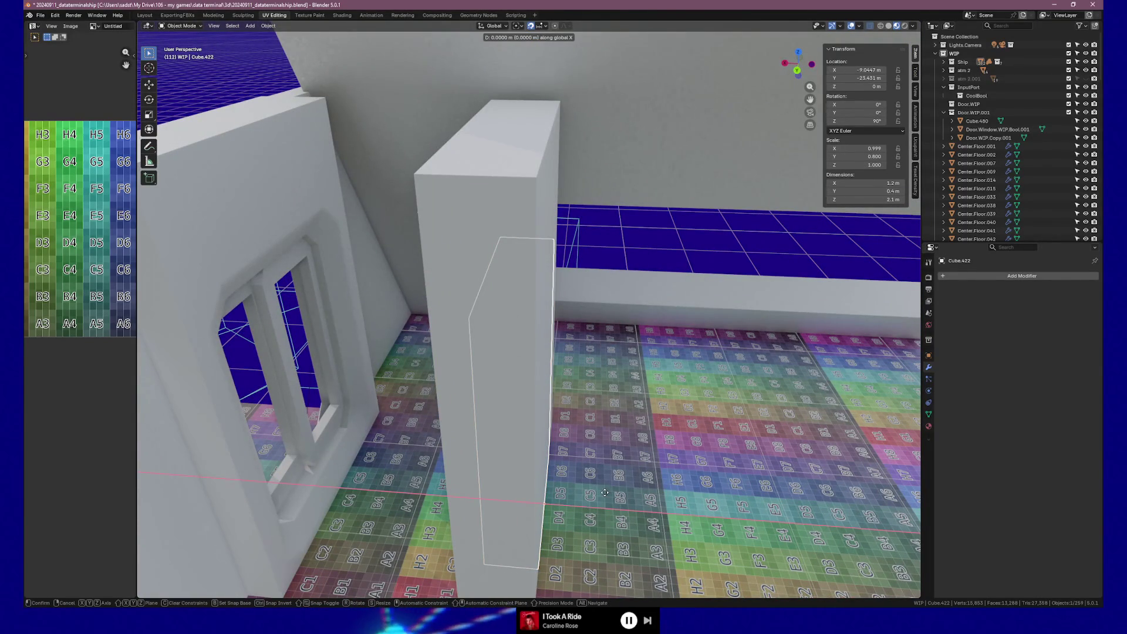
{"action": "left_click", "coordinate": [592, 491]}
{"action": "key", "text": "KP_7"}
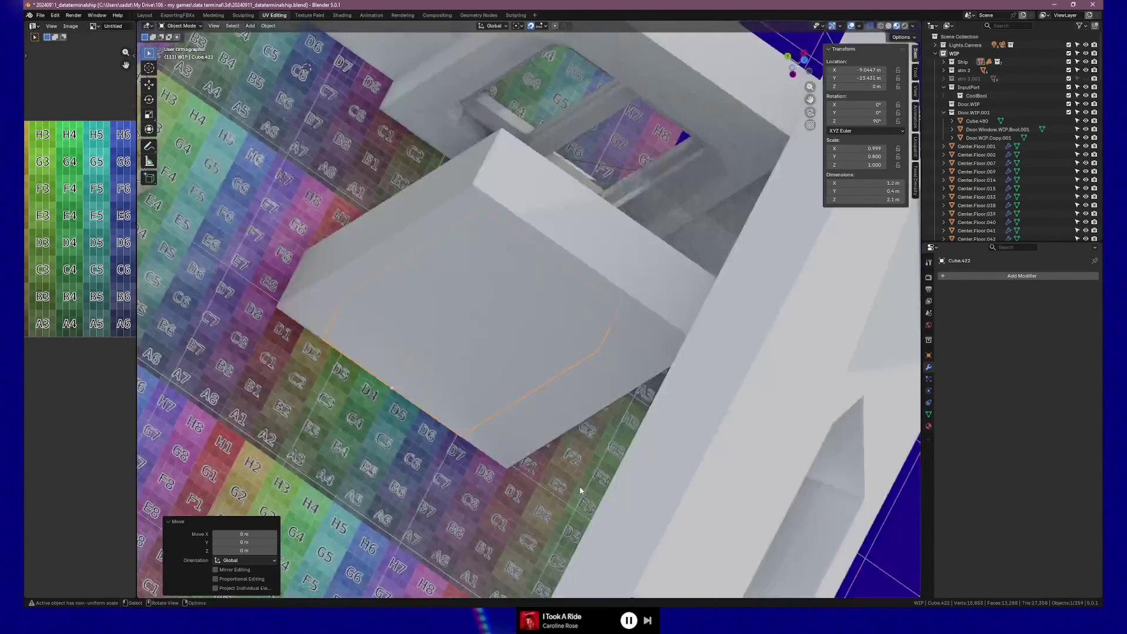
{"action": "key", "text": "g"}
{"action": "key", "text": "x"}
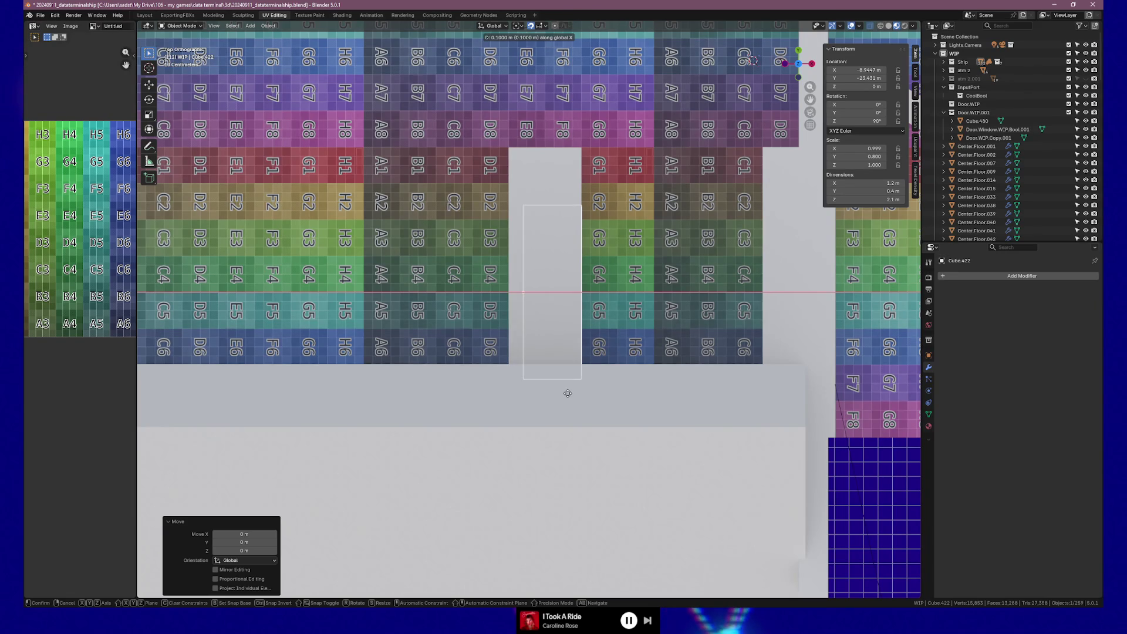
{"action": "left_click", "coordinate": [568, 394]}
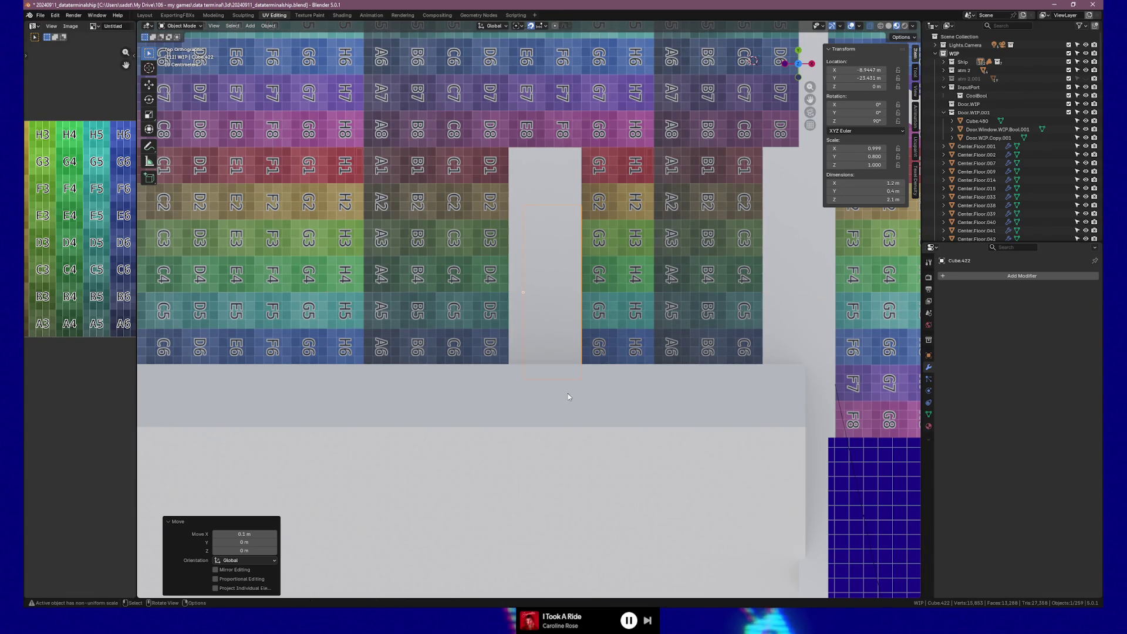
Step: Reduce the panel's Dimensions Y to 0.3 m deep
{"action": "double_click", "coordinate": [862, 191]}
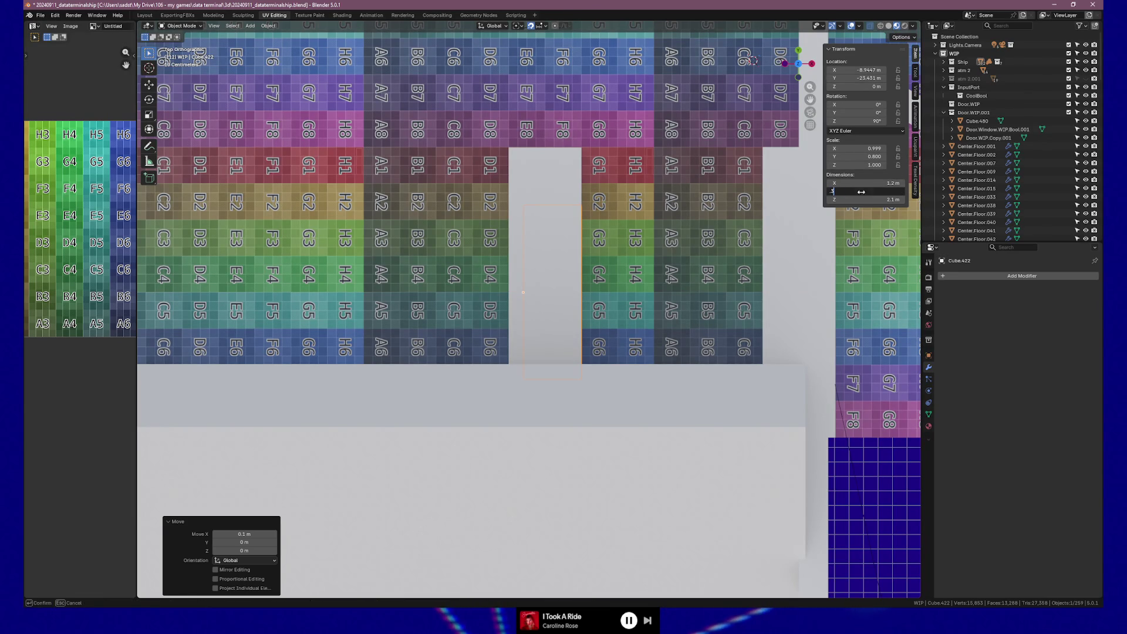
{"action": "key", "text": "Return"}
{"action": "middle_click_drag", "start_coordinate": [733, 199], "coordinate": [750, 182]}
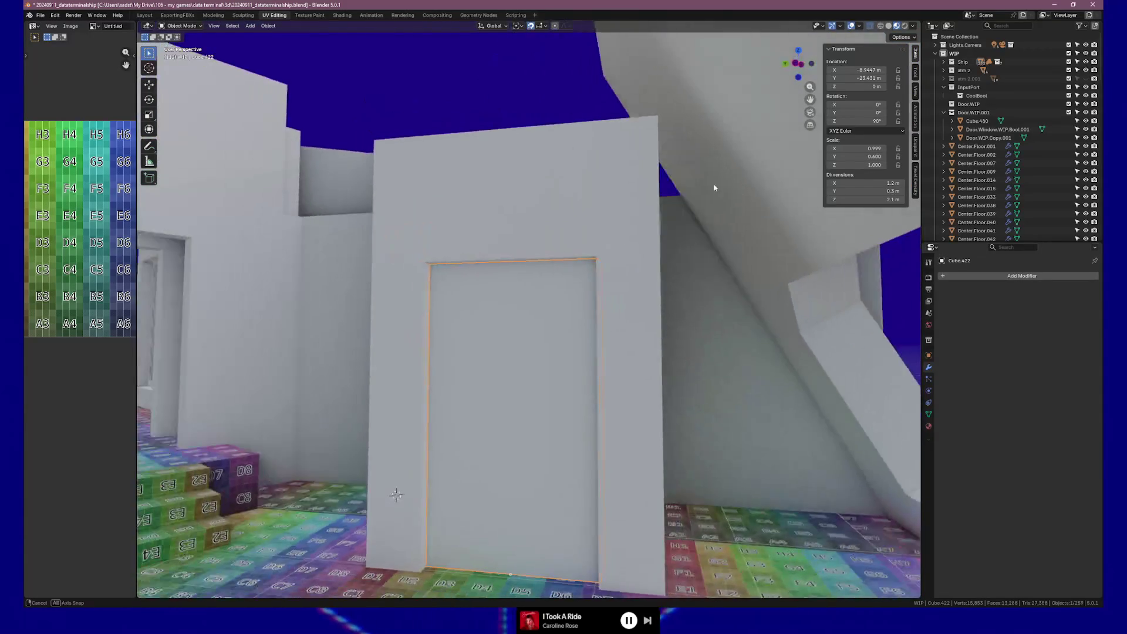
{"action": "middle_click_drag", "start_coordinate": [749, 183], "coordinate": [668, 346]}
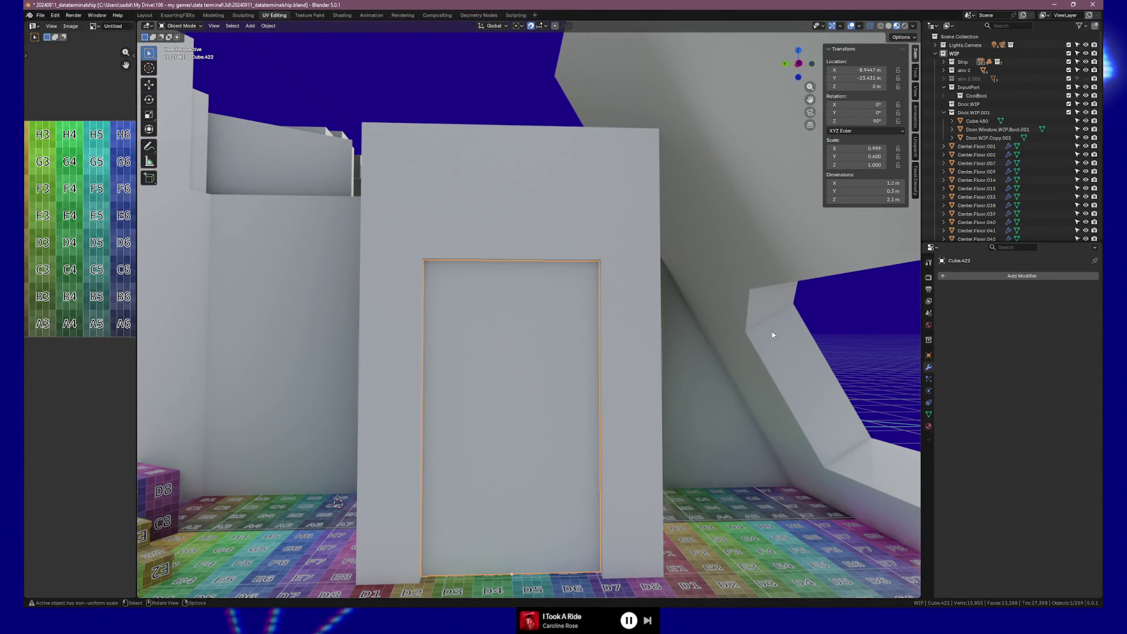
{"action": "left_click", "coordinate": [611, 505]}
{"action": "mouse_move", "coordinate": [646, 514]}
{"action": "middle_mouse_down"}
{"action": "mouse_move", "coordinate": [660, 510]}
{"action": "mouse_move", "coordinate": [642, 512]}
{"action": "middle_mouse_up"}
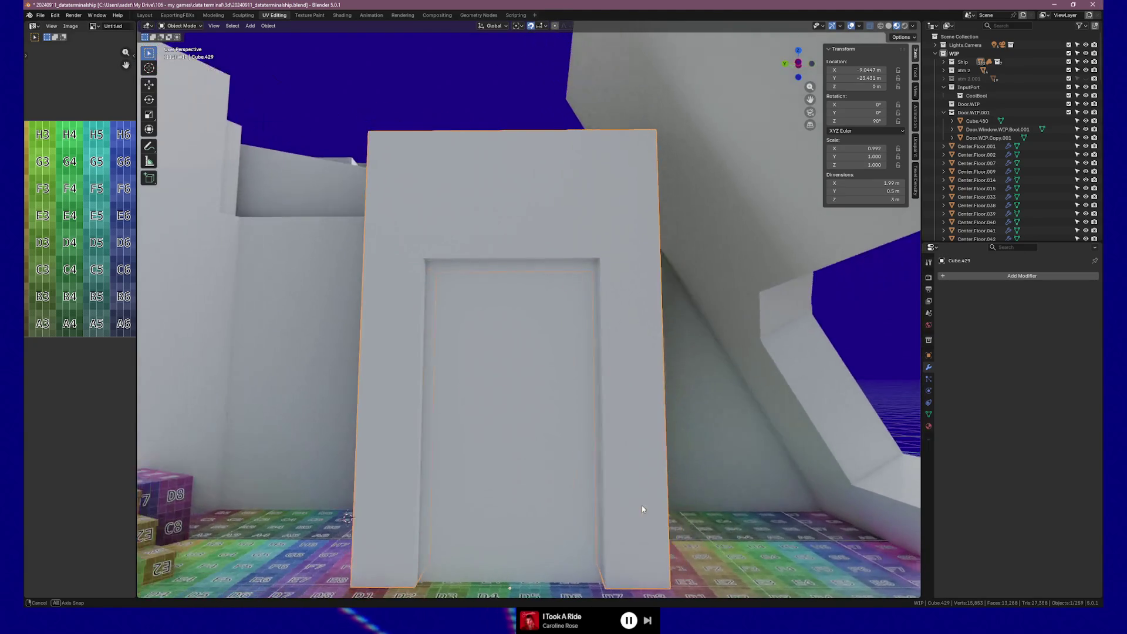
{"action": "scroll", "coordinate": [640, 351], "scroll_direction": "down", "scroll_amount": 2}
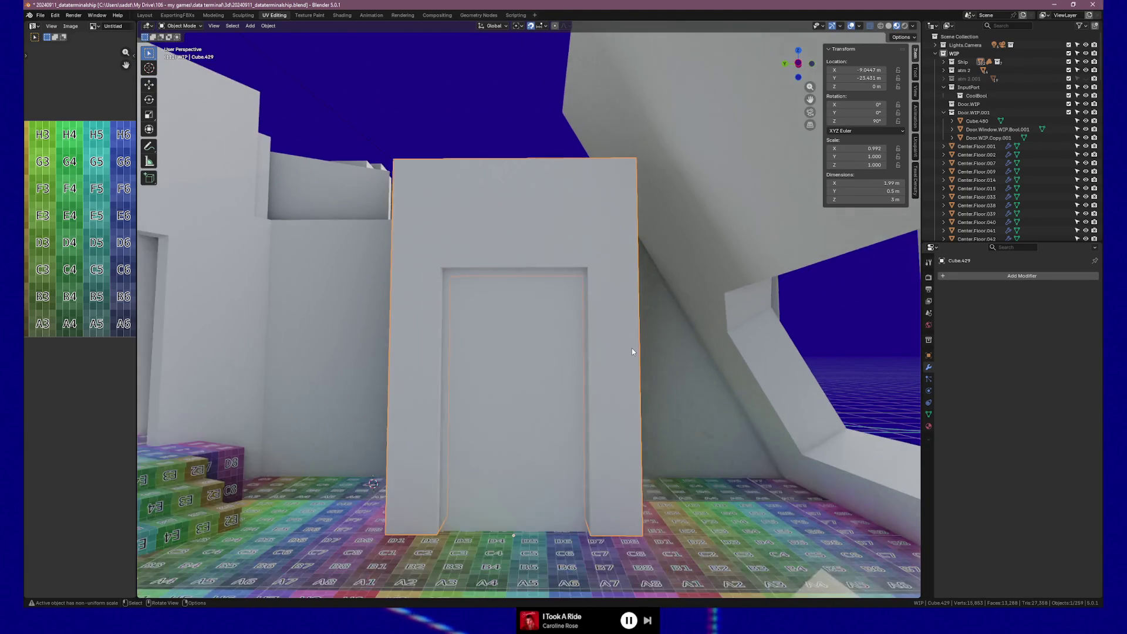
{"action": "middle_click_drag", "start_coordinate": [632, 348], "coordinate": [606, 356]}
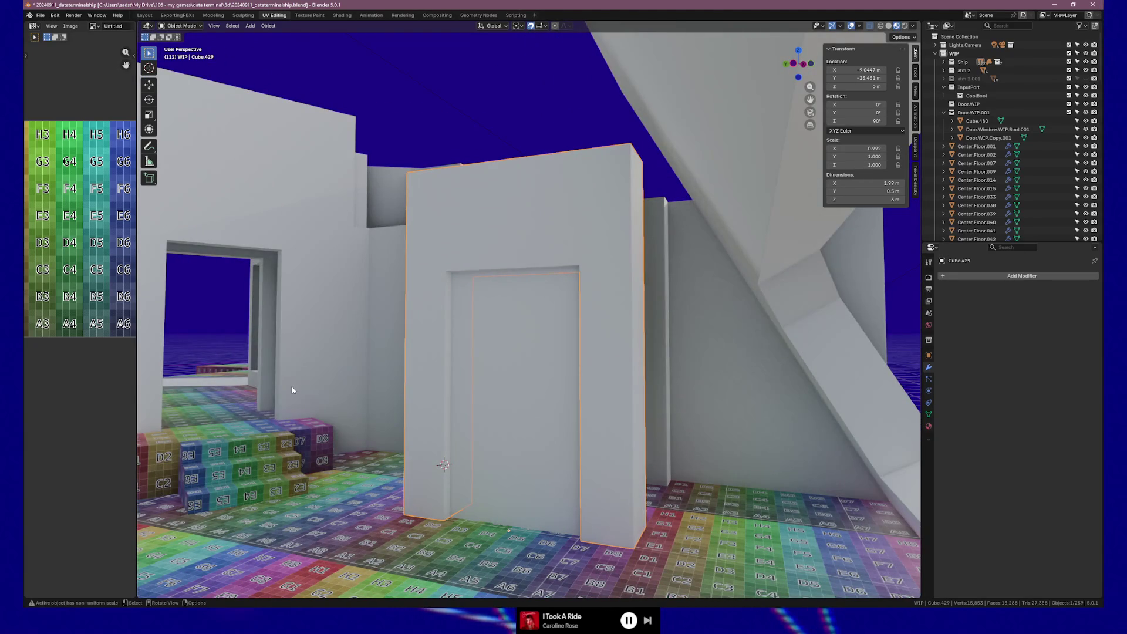
{"action": "left_click", "coordinate": [292, 391]}
{"action": "left_click", "coordinate": [559, 393]}
{"action": "mouse_move", "coordinate": [558, 389]}
{"action": "middle_mouse_down"}
{"action": "mouse_move", "coordinate": [589, 392]}
{"action": "mouse_move", "coordinate": [471, 376]}
{"action": "middle_mouse_up"}
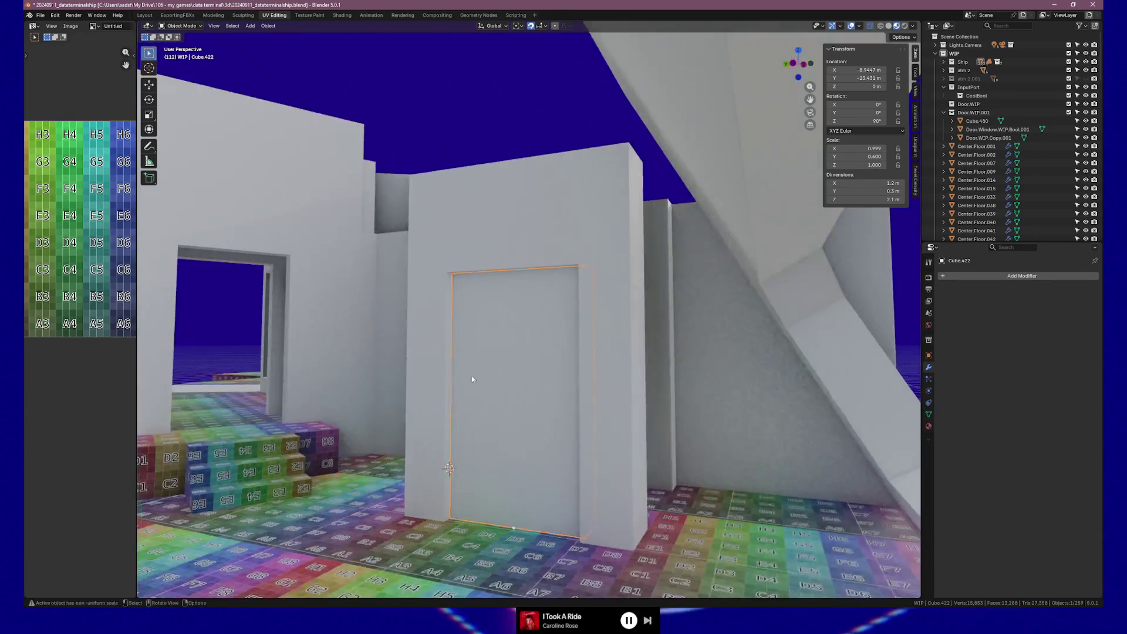
{"action": "scroll", "coordinate": [558, 433], "scroll_direction": "down", "scroll_amount": 5}
{"action": "mouse_move", "coordinate": [559, 433]}
{"action": "middle_mouse_down"}
{"action": "mouse_move", "coordinate": [577, 340]}
{"action": "mouse_move", "coordinate": [416, 346]}
{"action": "mouse_move", "coordinate": [460, 350]}
{"action": "middle_mouse_up"}
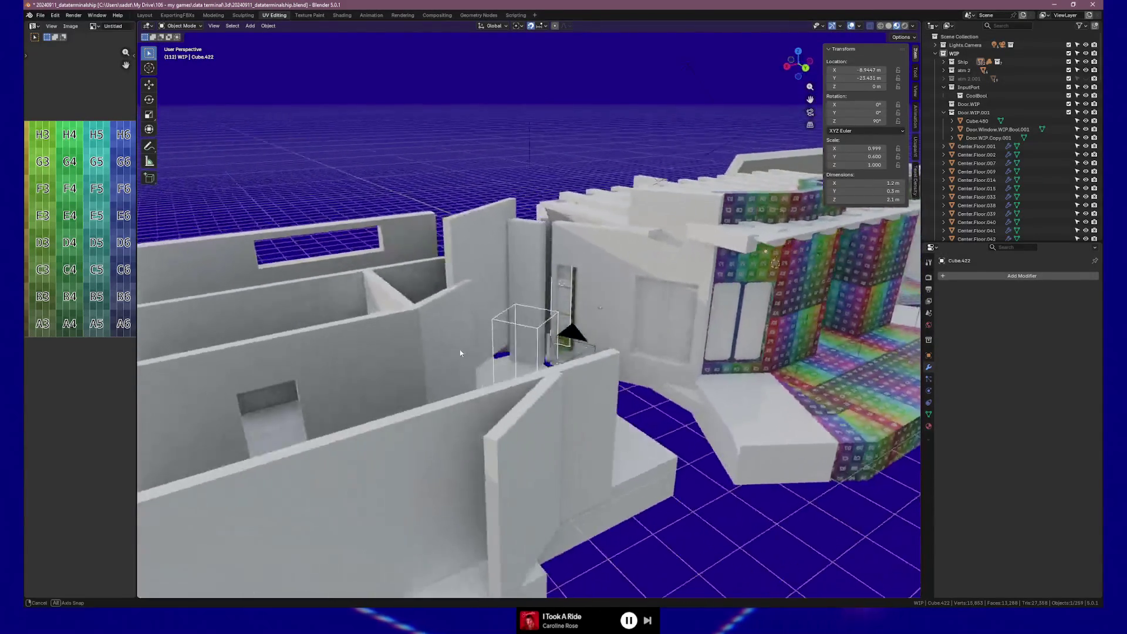
{"action": "left_click", "coordinate": [295, 415]}
{"action": "mouse_move", "coordinate": [295, 414]}
{"action": "middle_mouse_down"}
{"action": "mouse_move", "coordinate": [396, 409]}
{"action": "mouse_move", "coordinate": [444, 388]}
{"action": "middle_mouse_up"}
{"action": "key", "text": "Tab"}
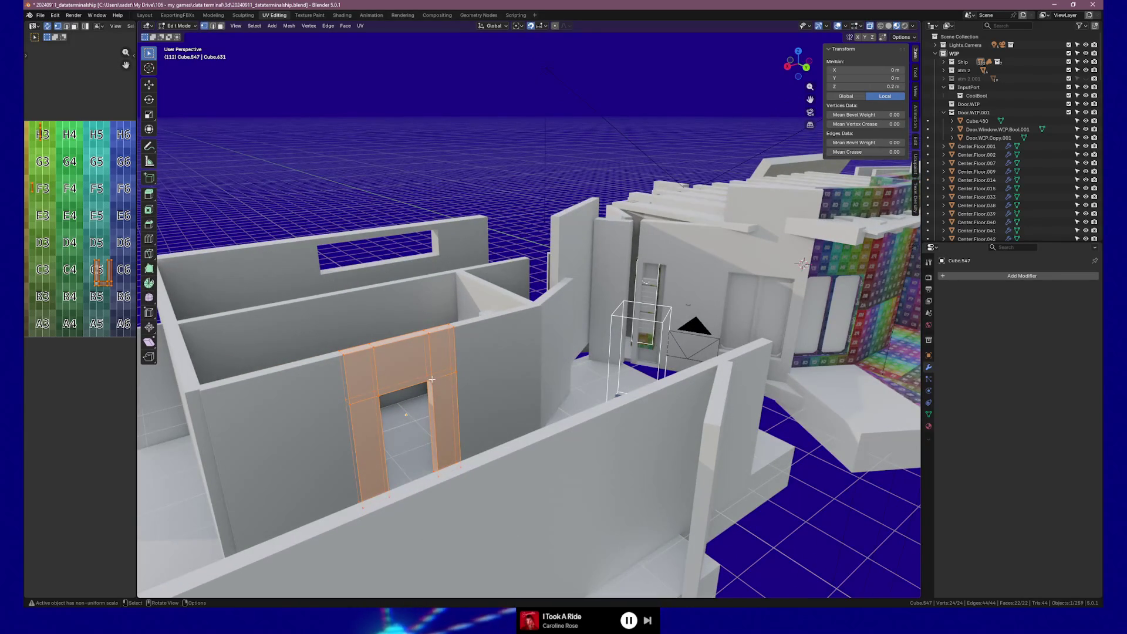
{"action": "left_click", "coordinate": [431, 379]}
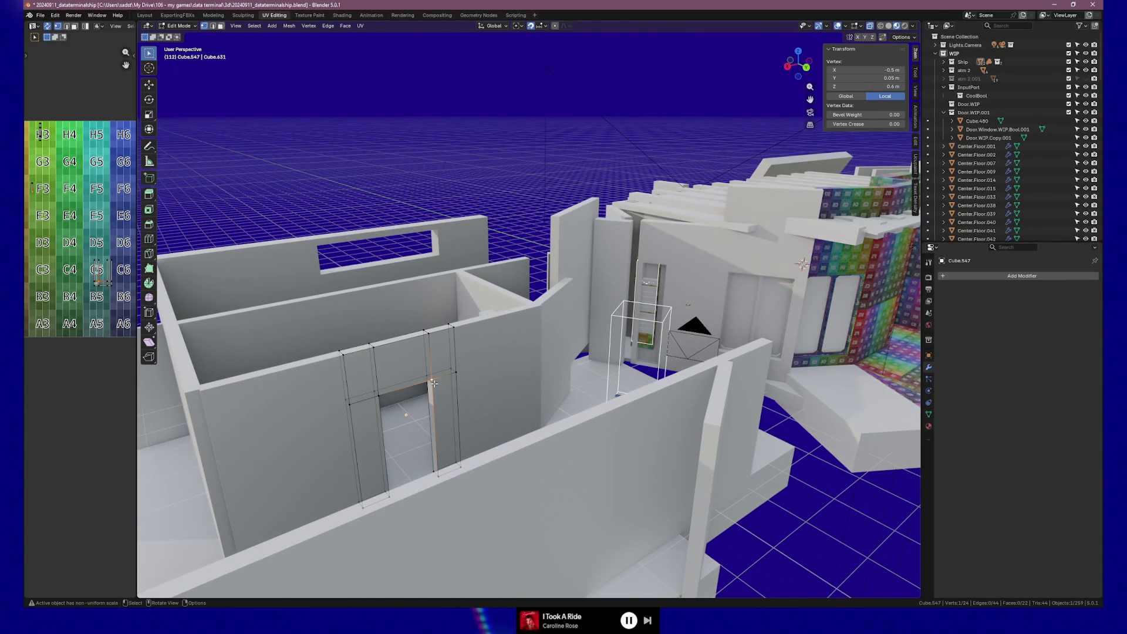
{"action": "left_click", "coordinate": [378, 395]}
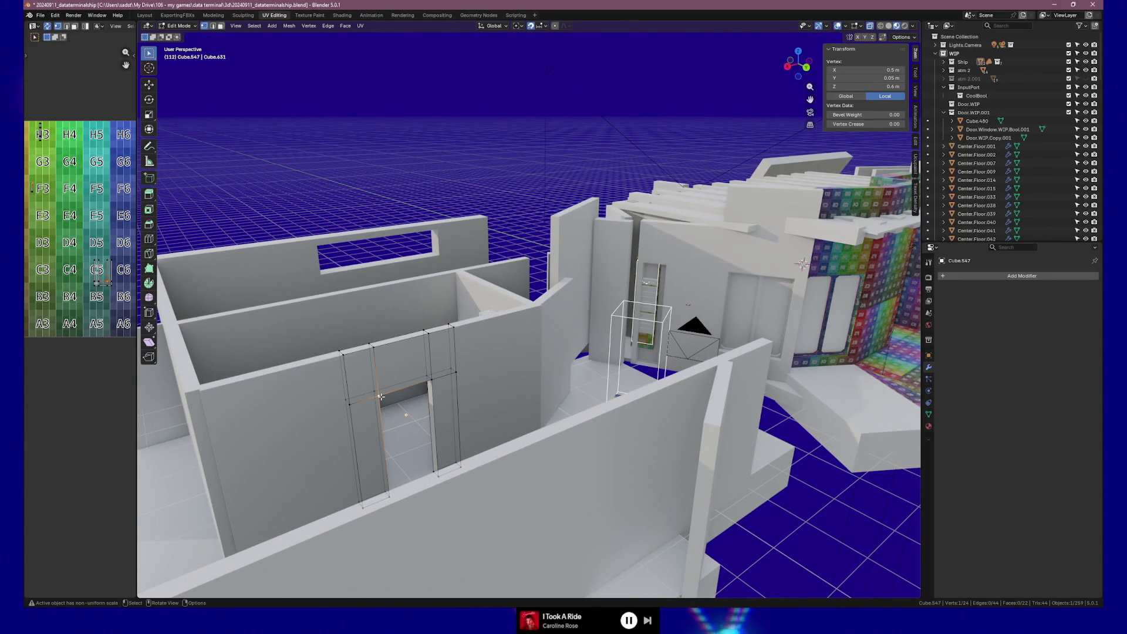
{"action": "left_click", "coordinate": [434, 379]}
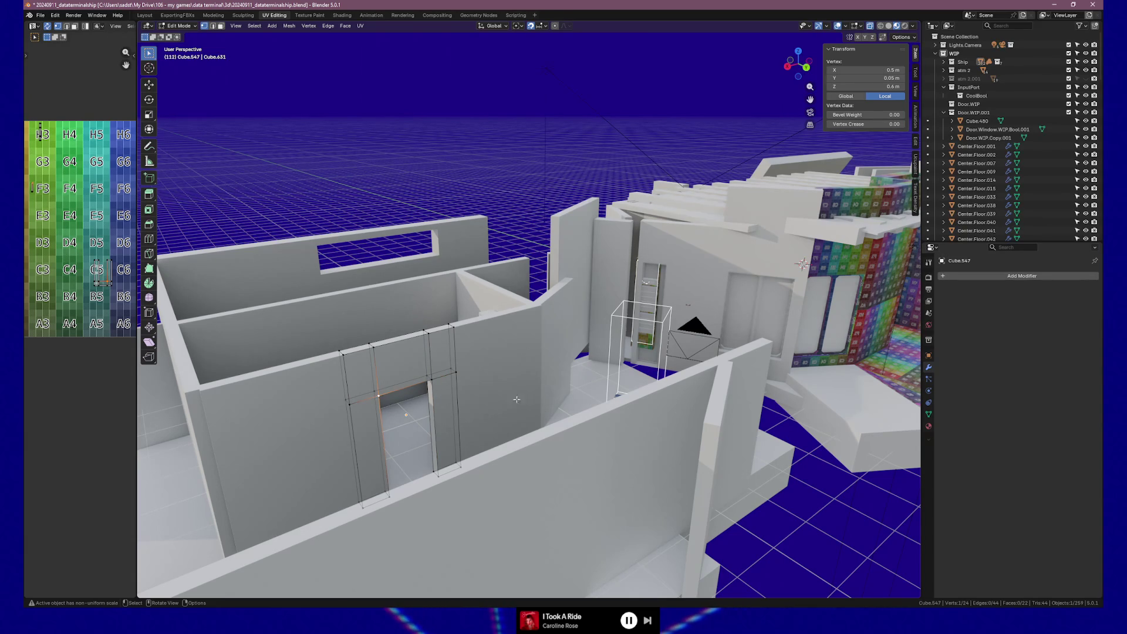
{"action": "middle_click_drag", "start_coordinate": [517, 398], "coordinate": [607, 422]}
{"action": "key", "text": "Tab"}
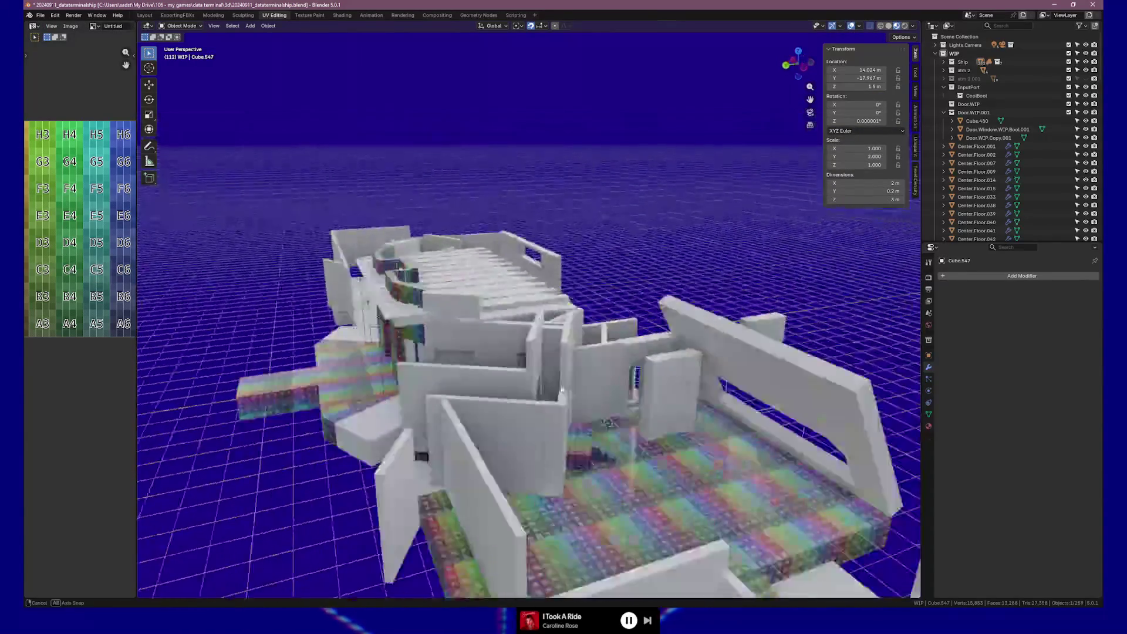
{"action": "middle_click_drag", "start_coordinate": [607, 423], "coordinate": [508, 318]}
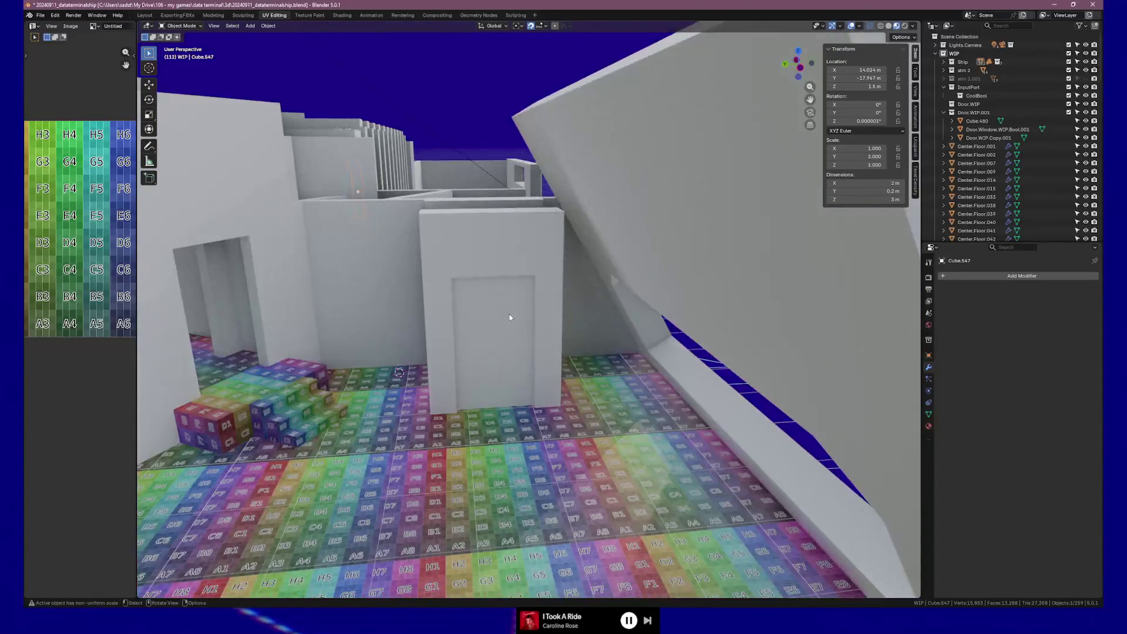
{"action": "scroll", "coordinate": [509, 318], "scroll_direction": "up", "scroll_amount": 5}
{"action": "scroll", "coordinate": [510, 319], "scroll_direction": "up", "scroll_amount": 1}
{"action": "left_click", "coordinate": [507, 331]}
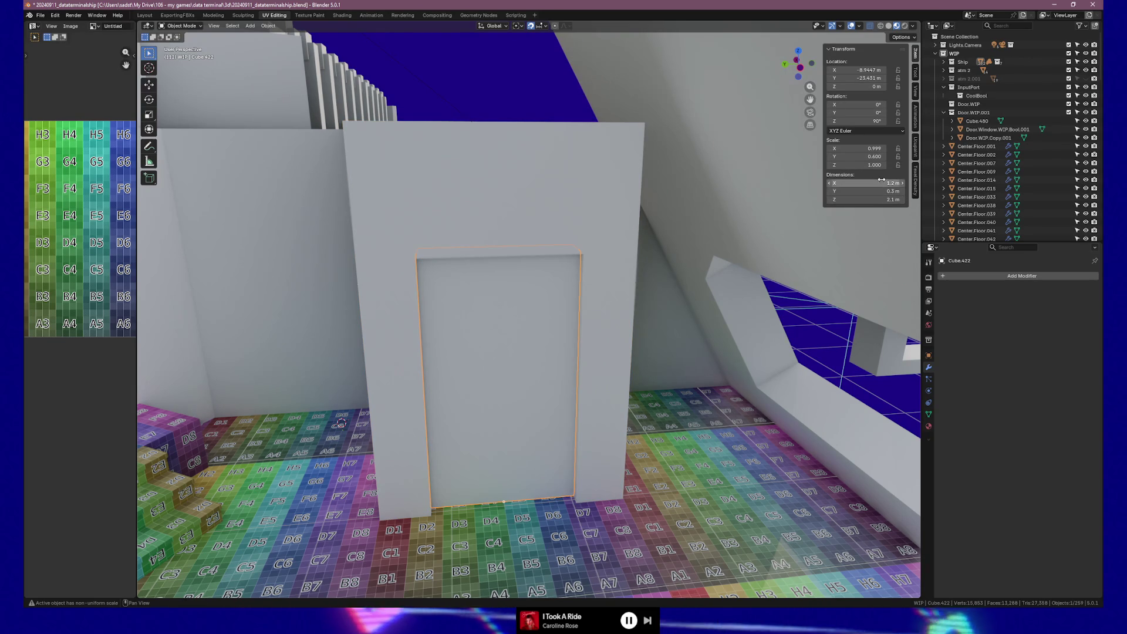
{"action": "middle_click_drag", "start_coordinate": [552, 373], "coordinate": [547, 345], "text": "shift"}
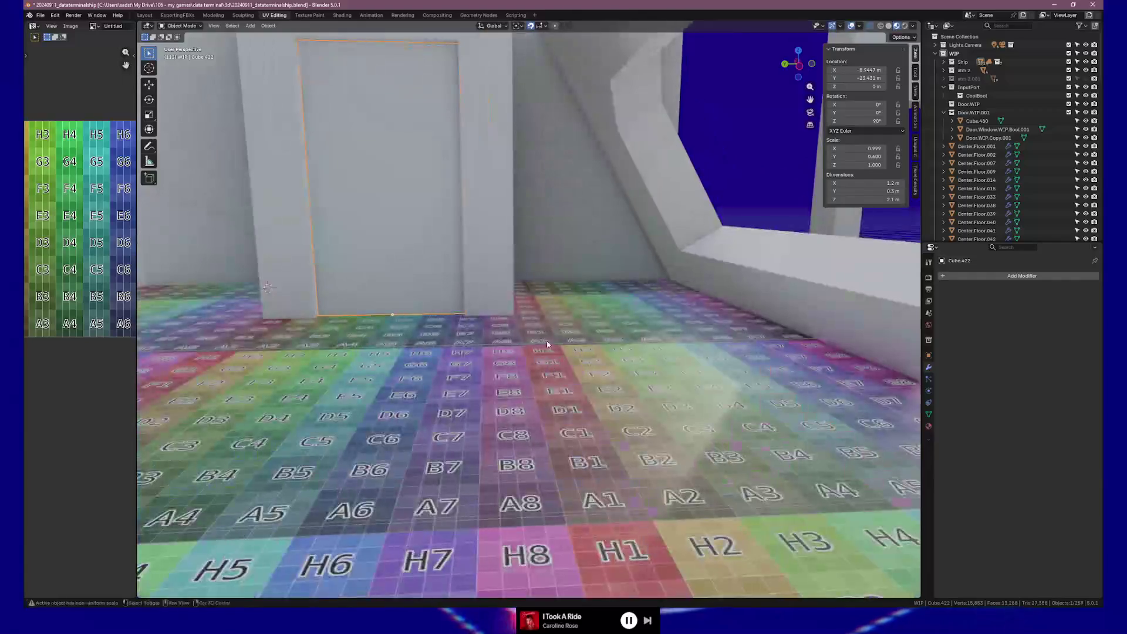
{"action": "scroll", "coordinate": [546, 345], "scroll_direction": "down", "scroll_amount": 5}
{"action": "left_click", "coordinate": [644, 329]}
{"action": "scroll", "coordinate": [643, 330], "scroll_direction": "down", "scroll_amount": 3}
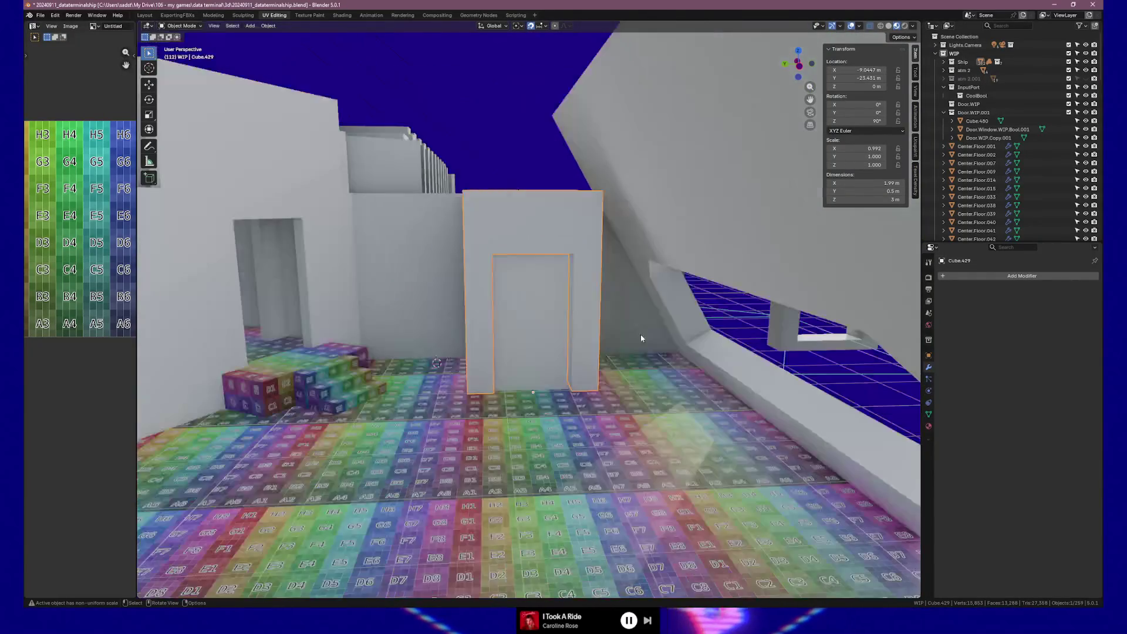
{"action": "scroll", "coordinate": [641, 337], "scroll_direction": "up", "scroll_amount": 4}
{"action": "key", "text": "grave"}
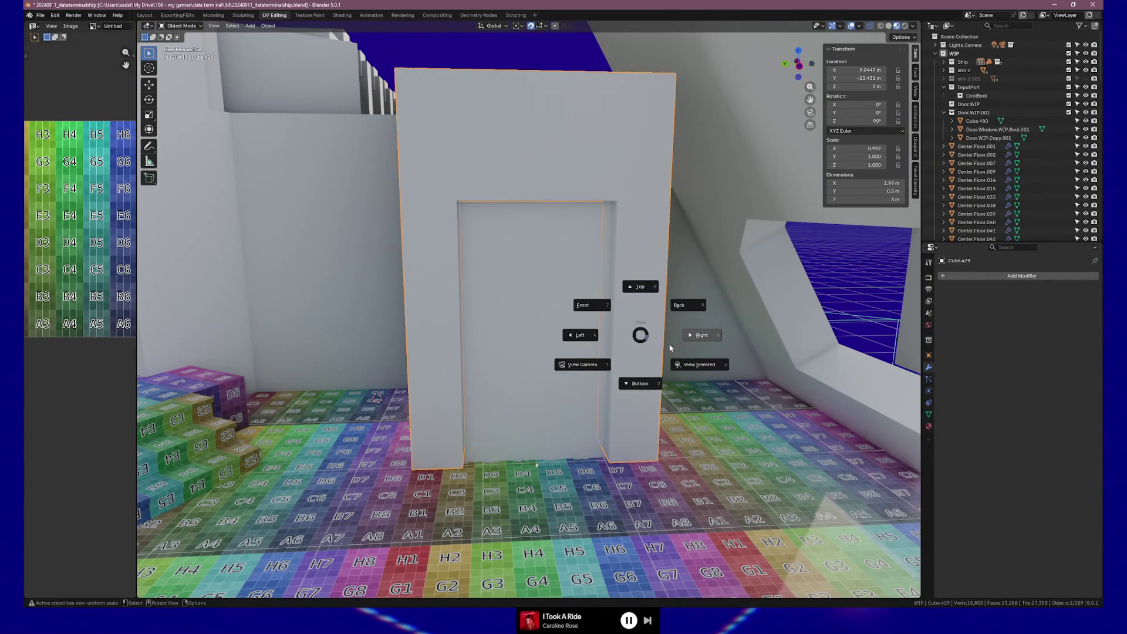
{"action": "left_click", "coordinate": [690, 361]}
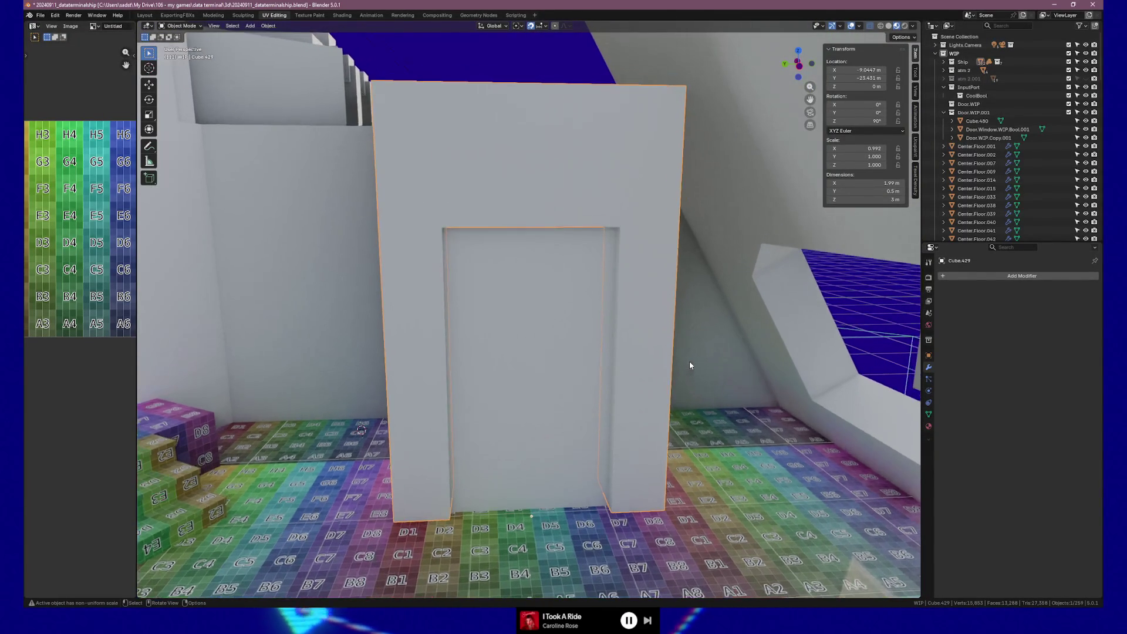
Step: Orbit around the door wall and select the door panel Cube.422
{"action": "middle_click_drag", "start_coordinate": [664, 372], "coordinate": [664, 353]}
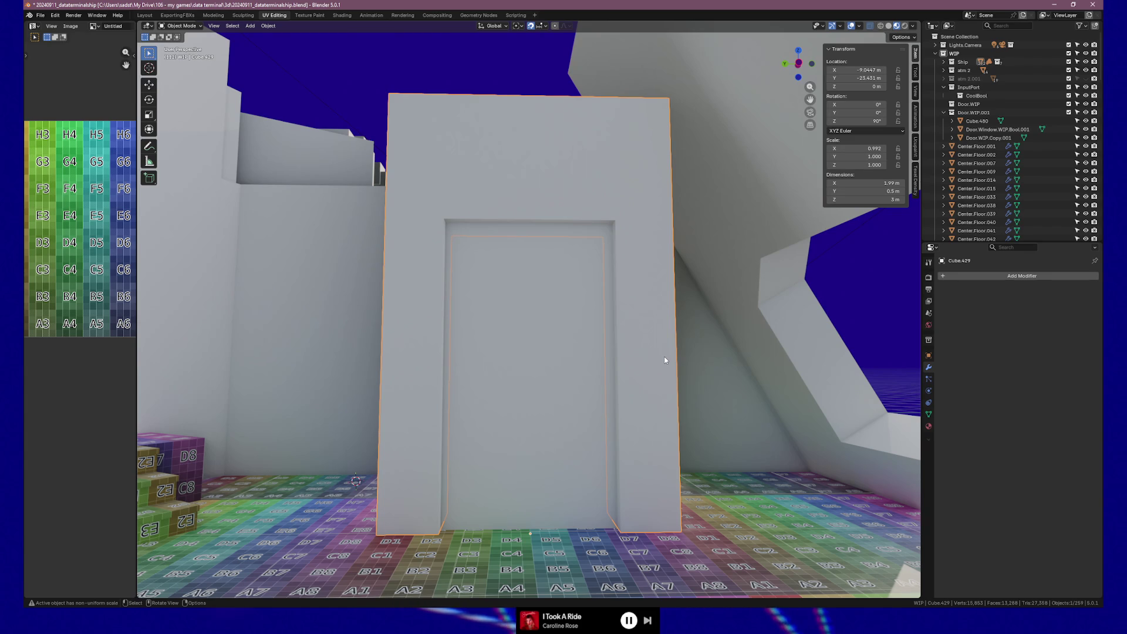
{"action": "mouse_move", "coordinate": [654, 420]}
{"action": "middle_mouse_down"}
{"action": "mouse_move", "coordinate": [661, 405]}
{"action": "mouse_move", "coordinate": [598, 404]}
{"action": "middle_mouse_up"}
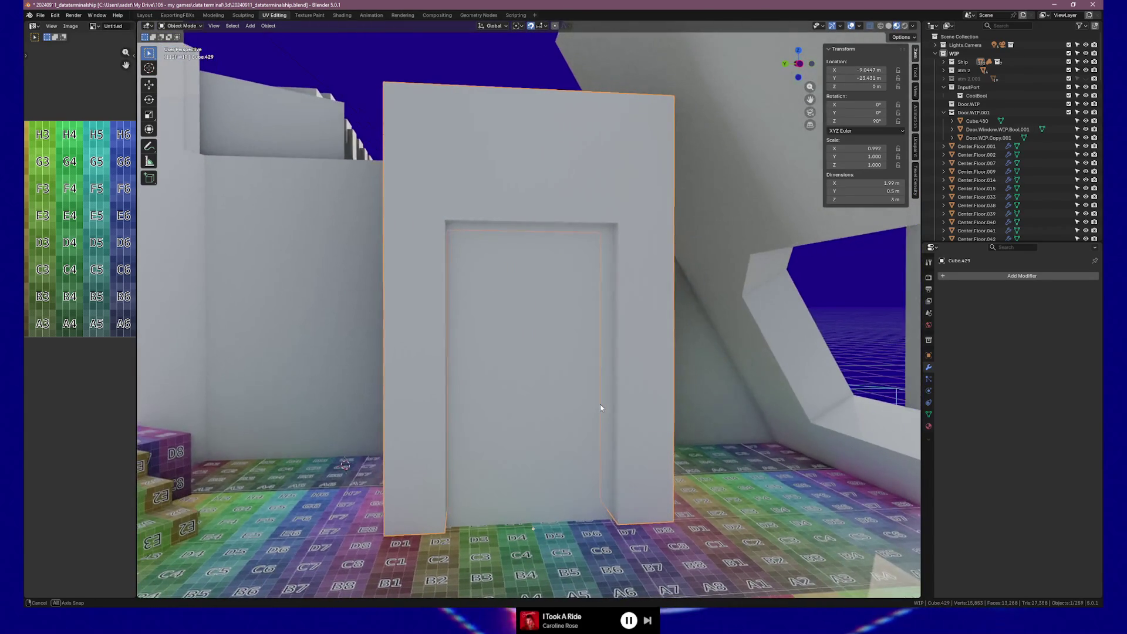
{"action": "left_click", "coordinate": [537, 386]}
{"action": "middle_click_drag", "start_coordinate": [537, 386], "coordinate": [587, 395]}
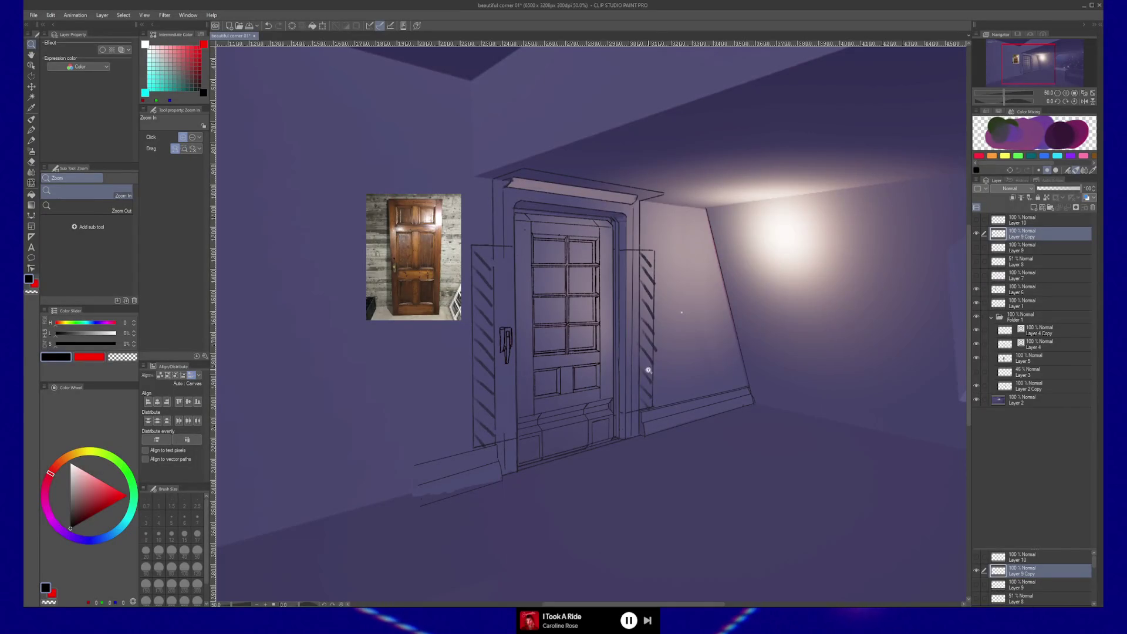
Step: Toggle Layer 9 and Layer 9 Copy visibility to compare the door sketches, then Alt+Tab to Blender
{"action": "left_click", "coordinate": [976, 234]}
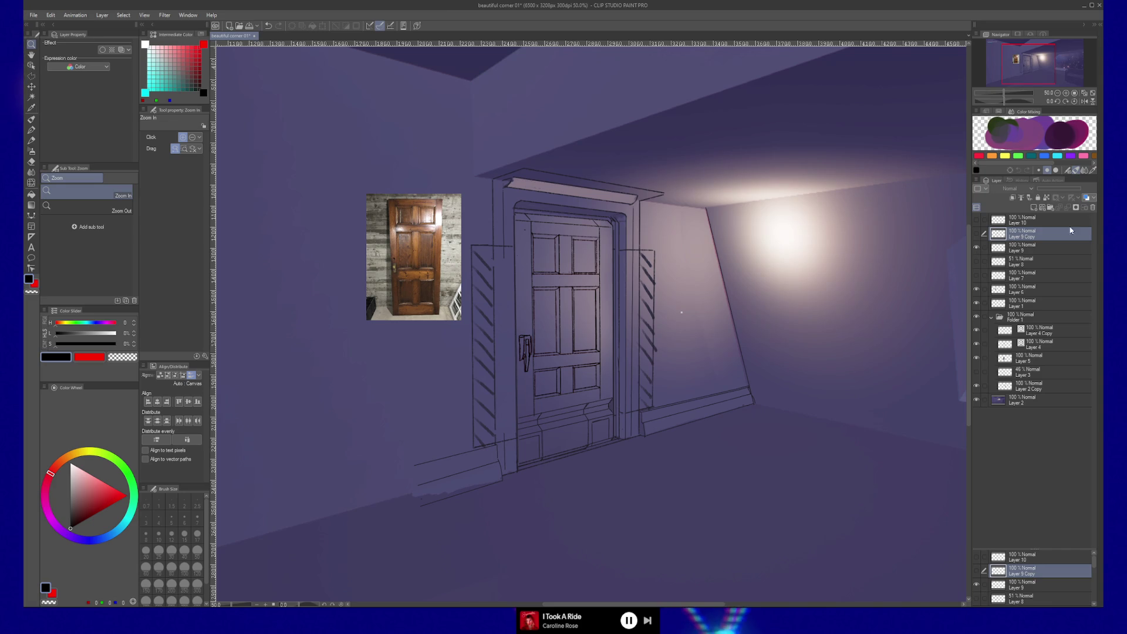
{"action": "left_click", "coordinate": [976, 248]}
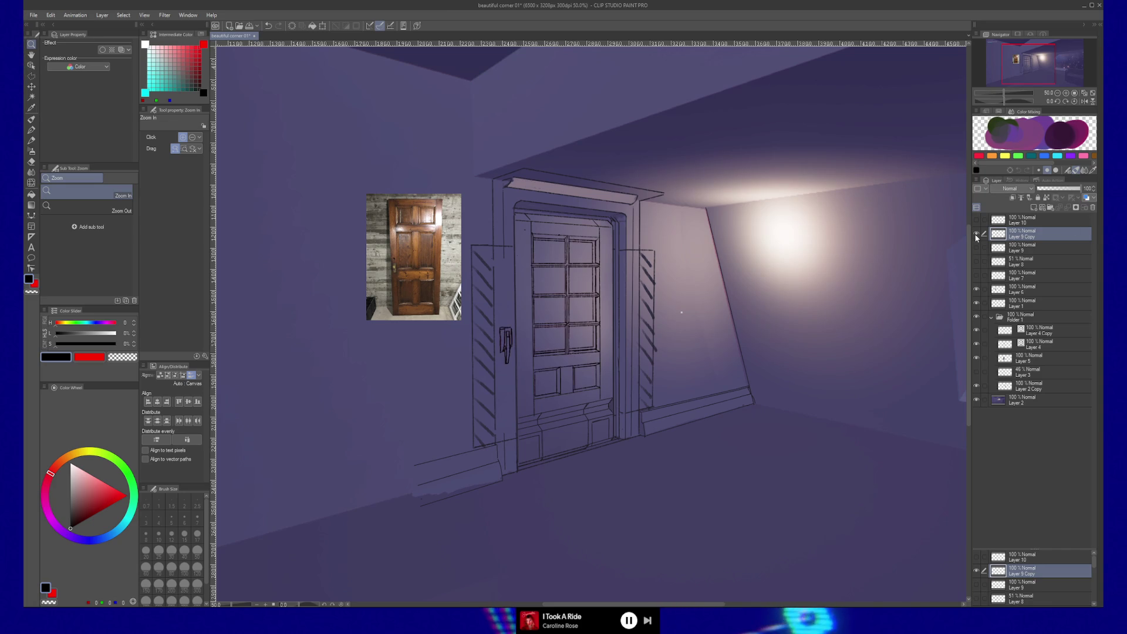
{"action": "left_click", "coordinate": [975, 233]}
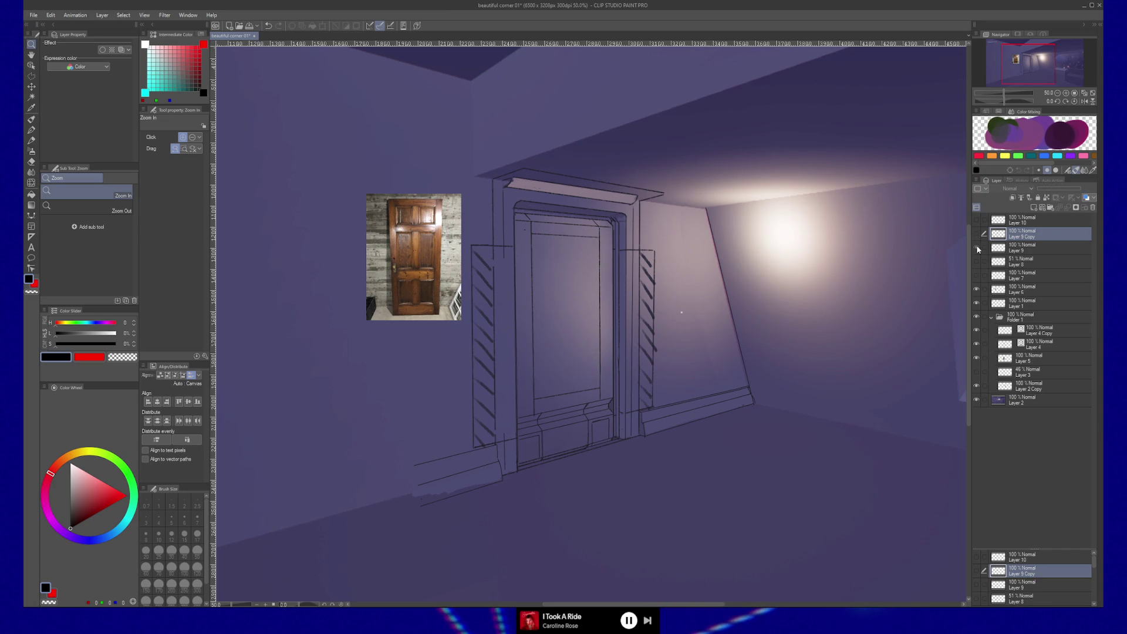
{"action": "left_click", "coordinate": [976, 247]}
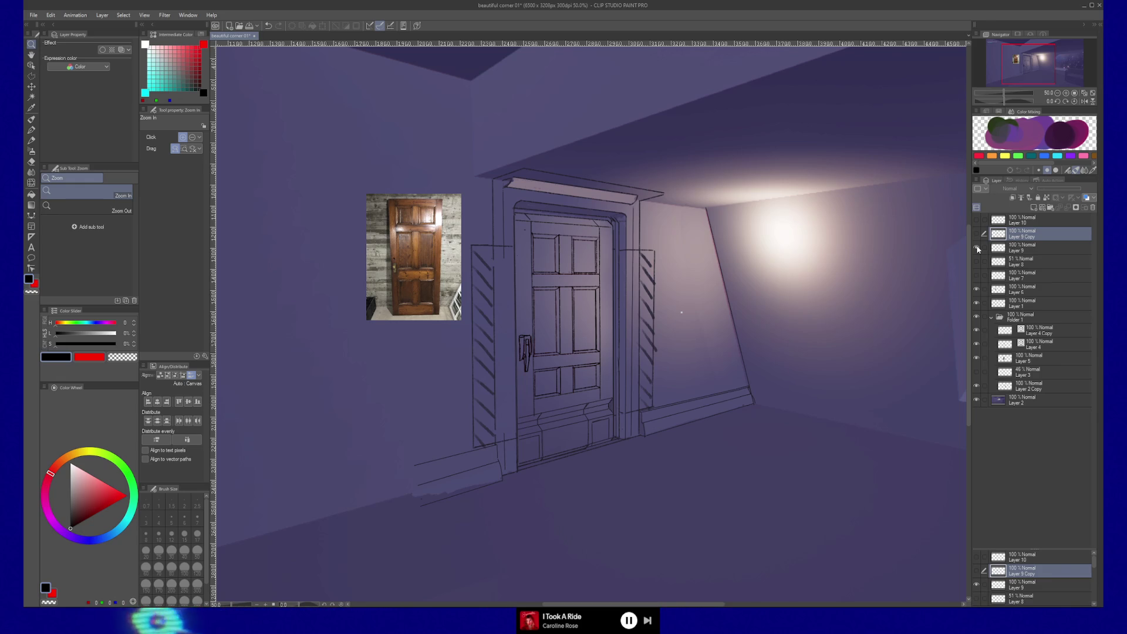
{"action": "left_click", "coordinate": [976, 248]}
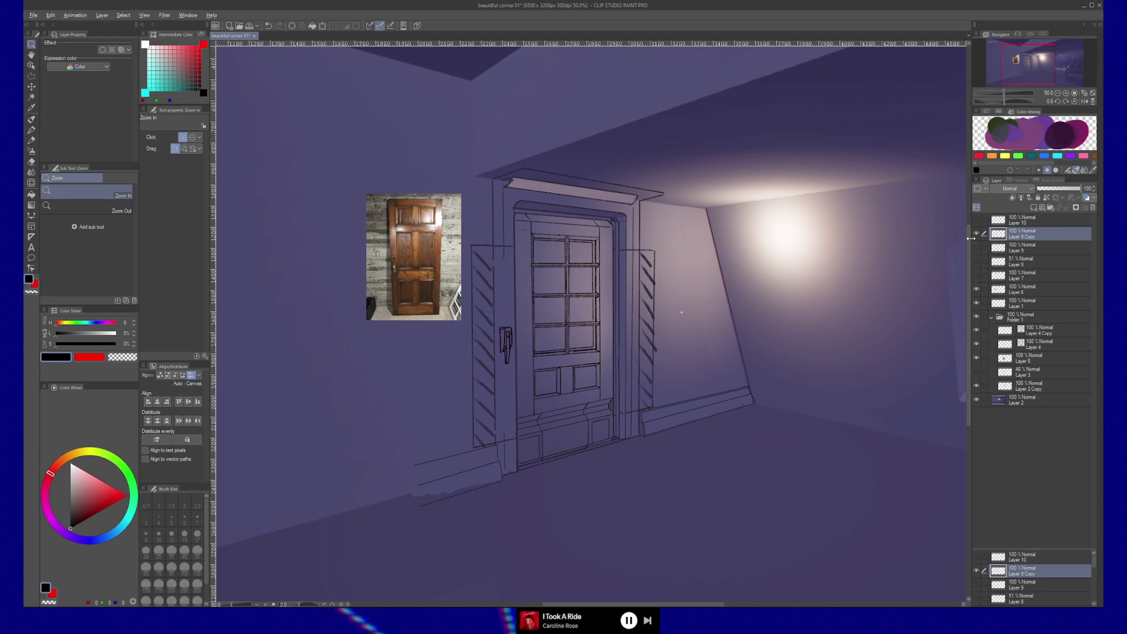
{"action": "key", "text": "alt+Tab"}
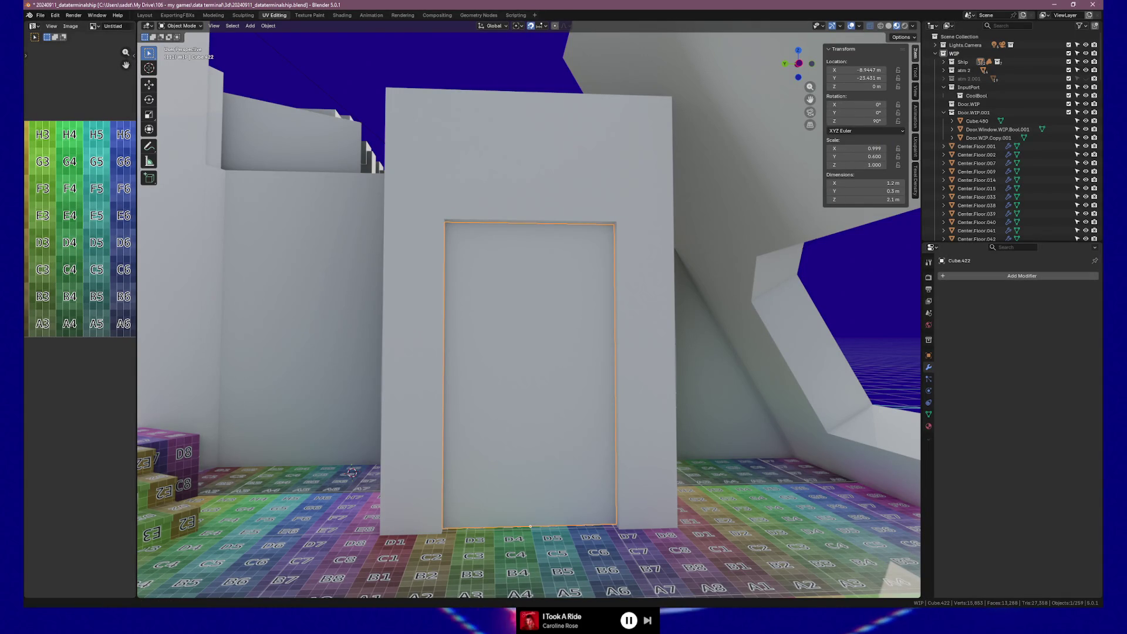
Step: Enter edit mode on the door wall, select the doorway's left edge, and reselect Cube.429
{"action": "mouse_move", "coordinate": [624, 227]}
{"action": "middle_mouse_down"}
{"action": "mouse_move", "coordinate": [647, 267]}
{"action": "mouse_move", "coordinate": [637, 264]}
{"action": "middle_mouse_up"}
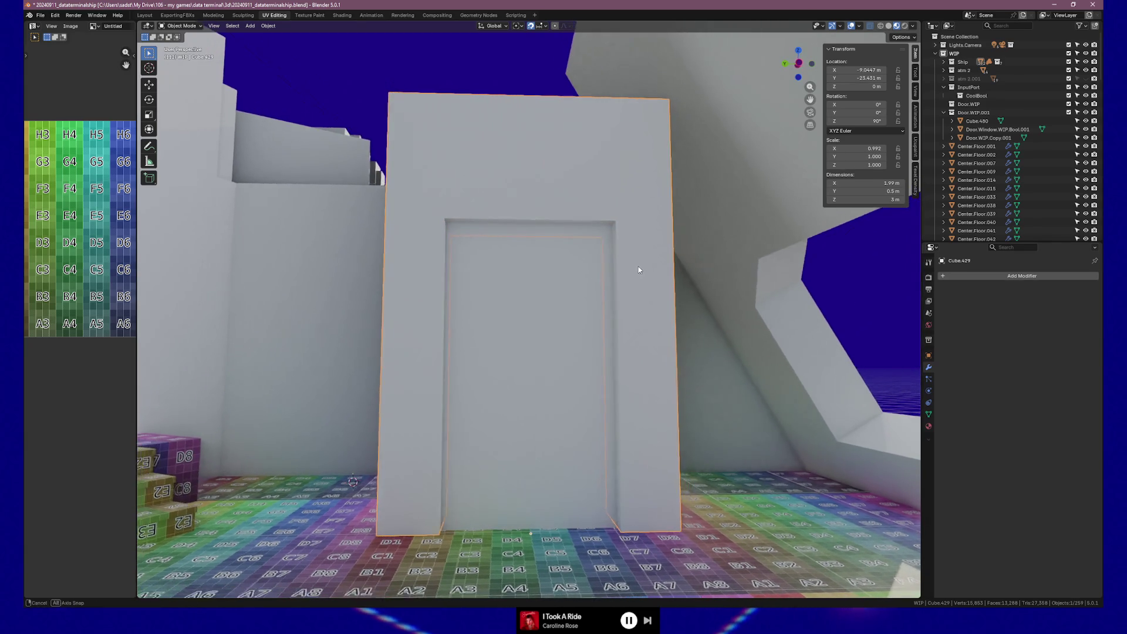
{"action": "key", "text": "Tab"}
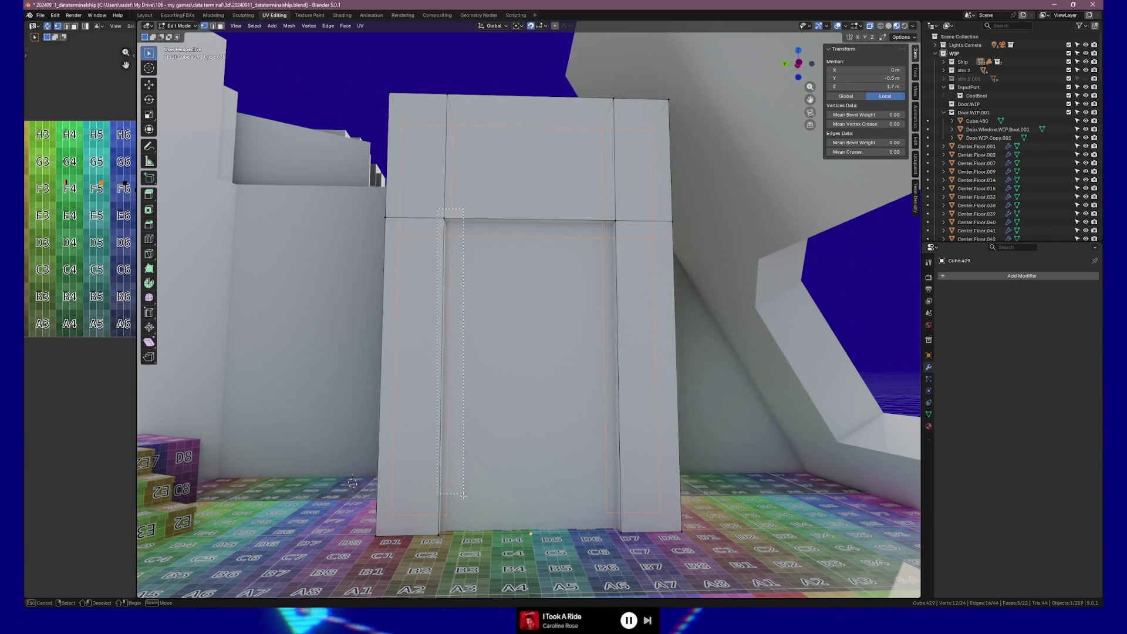
{"action": "left_click", "coordinate": [471, 546], "text": "alt"}
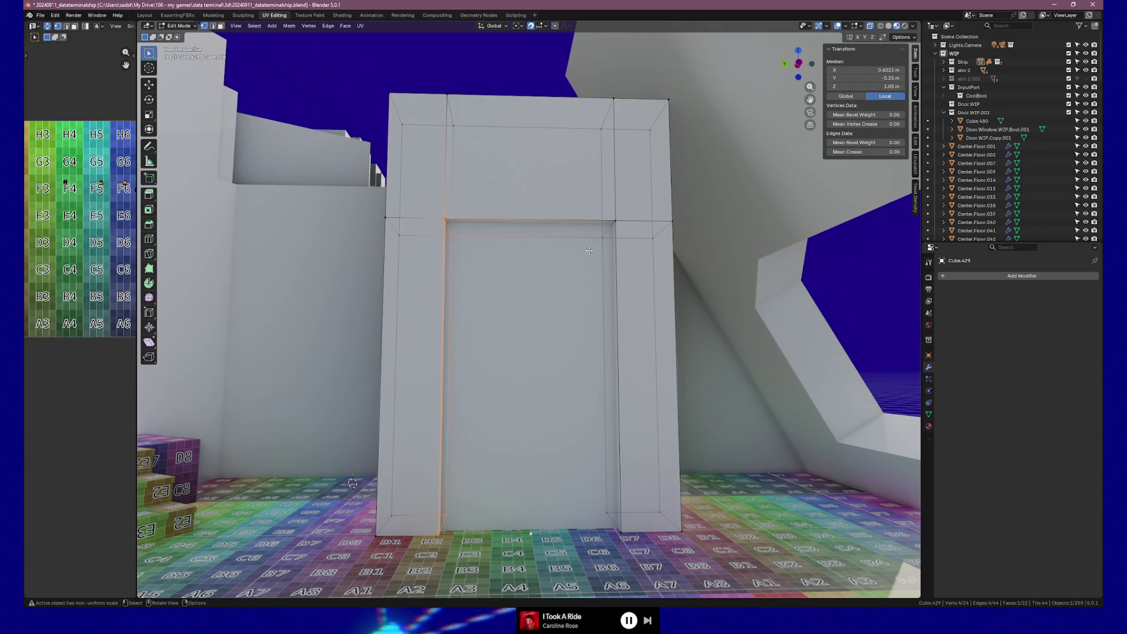
{"action": "key", "text": "Tab"}
{"action": "left_click", "coordinate": [570, 284]}
{"action": "left_click", "coordinate": [663, 255]}
Step: Add the doorway's top and right edges to the selection and switch to side view
{"action": "key", "text": "Tab"}
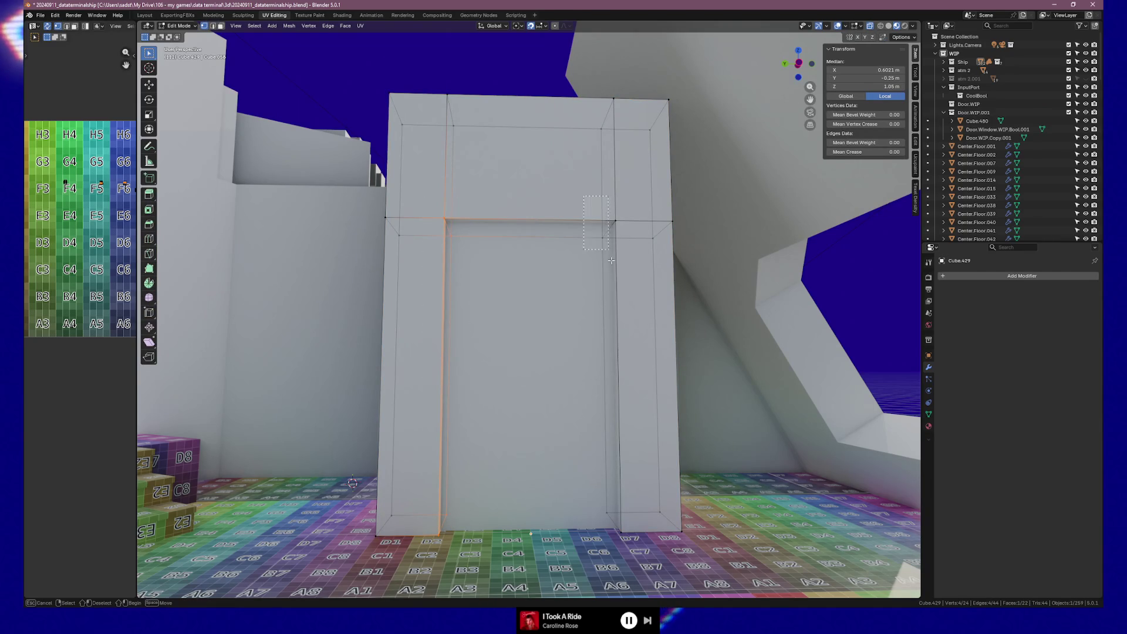
{"action": "left_click", "coordinate": [624, 526], "text": "alt"}
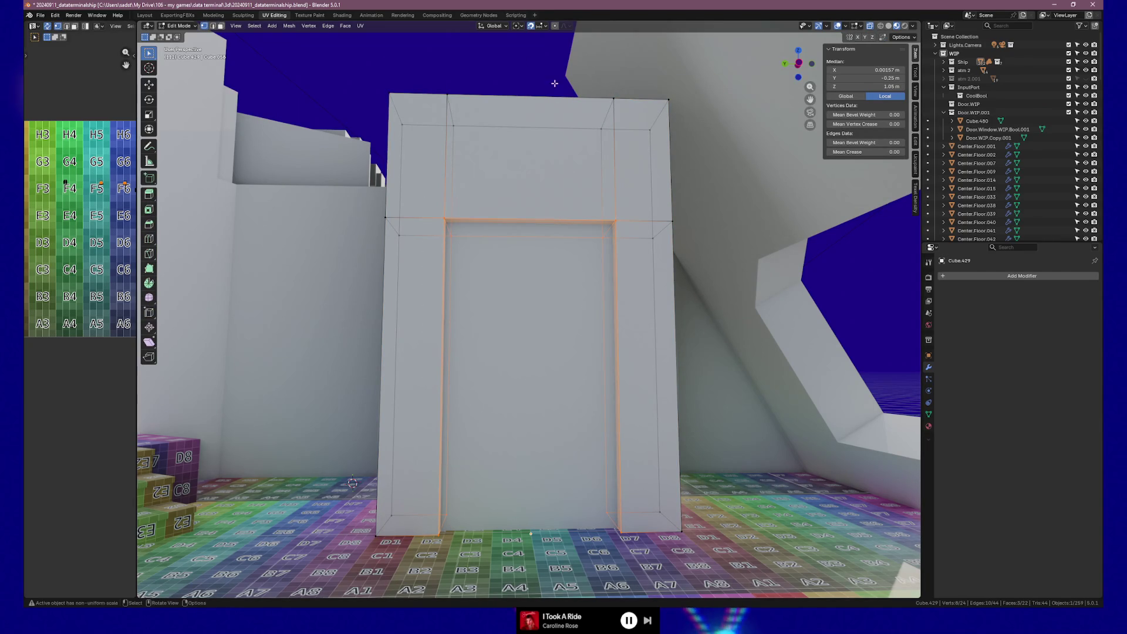
{"action": "scroll", "coordinate": [579, 232], "scroll_direction": "up", "scroll_amount": 3}
{"action": "scroll", "coordinate": [578, 232], "scroll_direction": "up", "scroll_amount": 3}
{"action": "key", "text": "KP_3"}
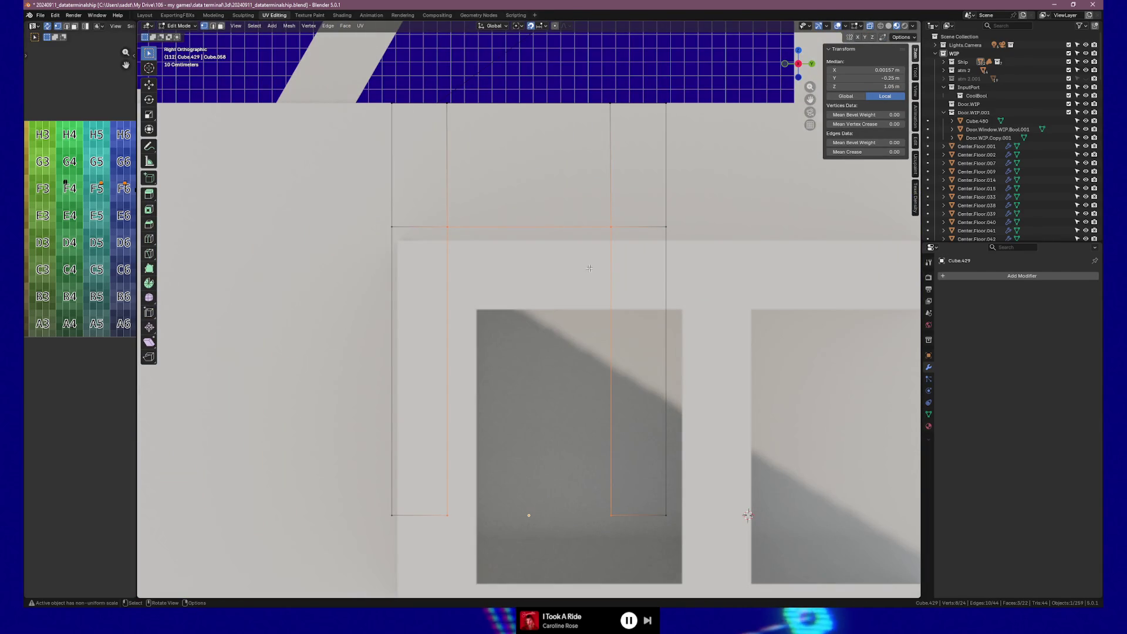
Step: In side view with the frame isolated, widen the opening by scaling its top face 1.1 along Y
{"action": "key", "text": "ctrl+KP_3"}
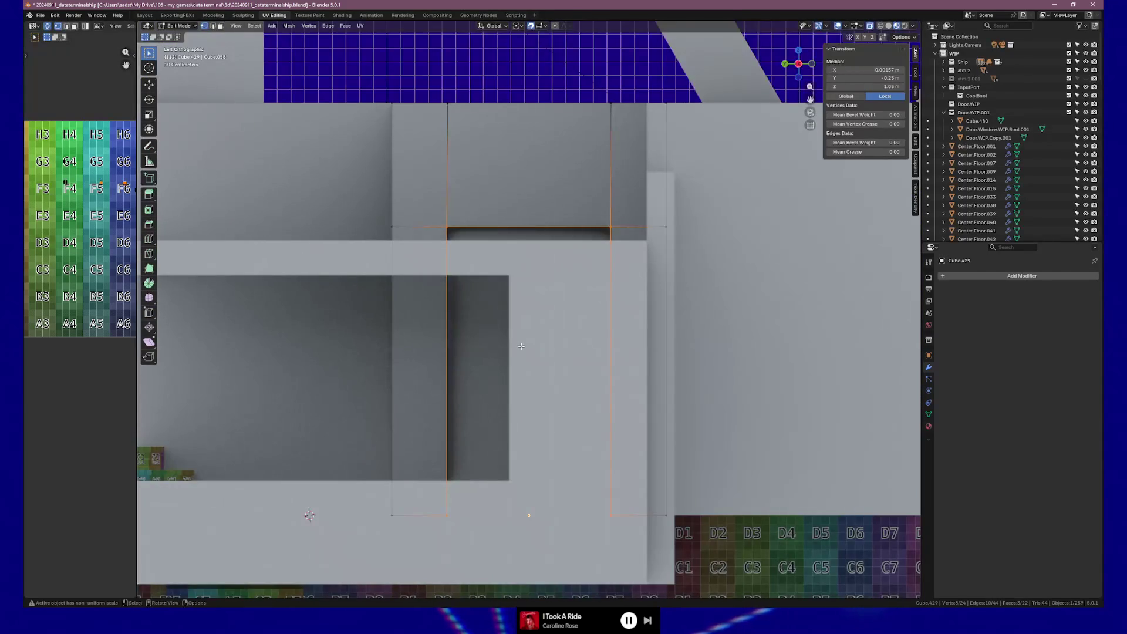
{"action": "key", "text": "KP_Divide"}
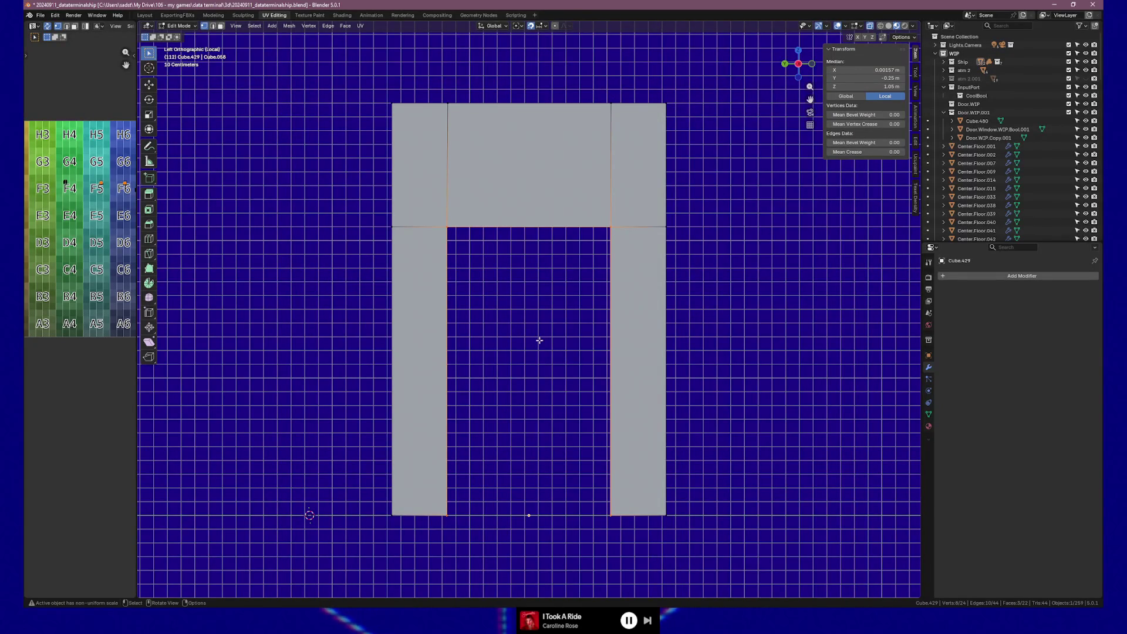
{"action": "key", "text": "s"}
{"action": "type", "text": "y"}
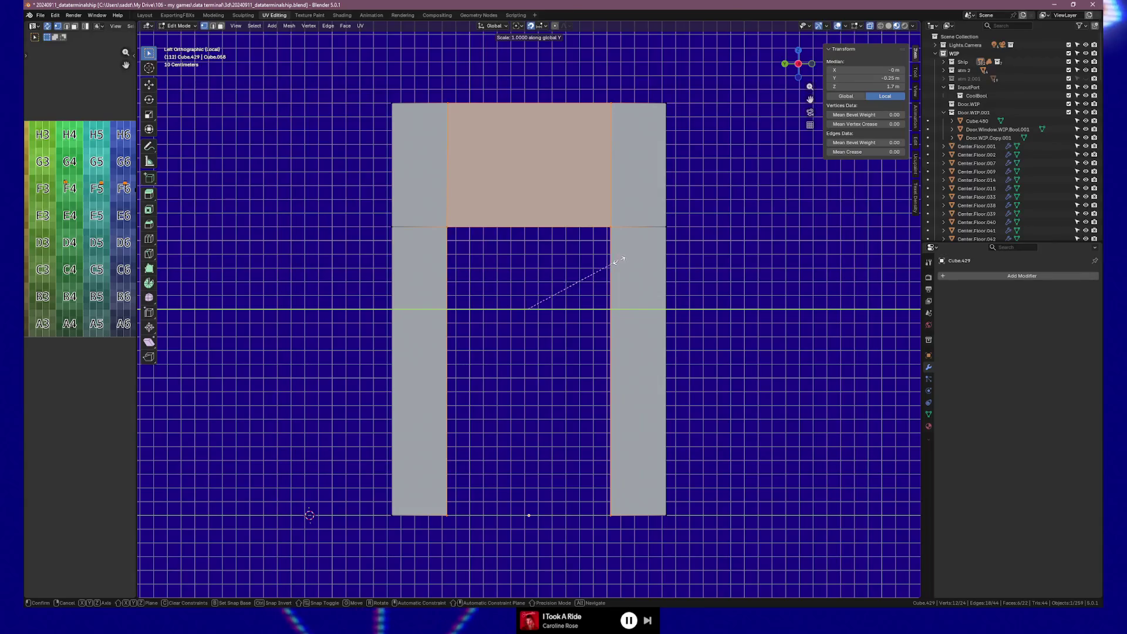
{"action": "type", "text": "1.1"}
{"action": "key", "text": "Return"}
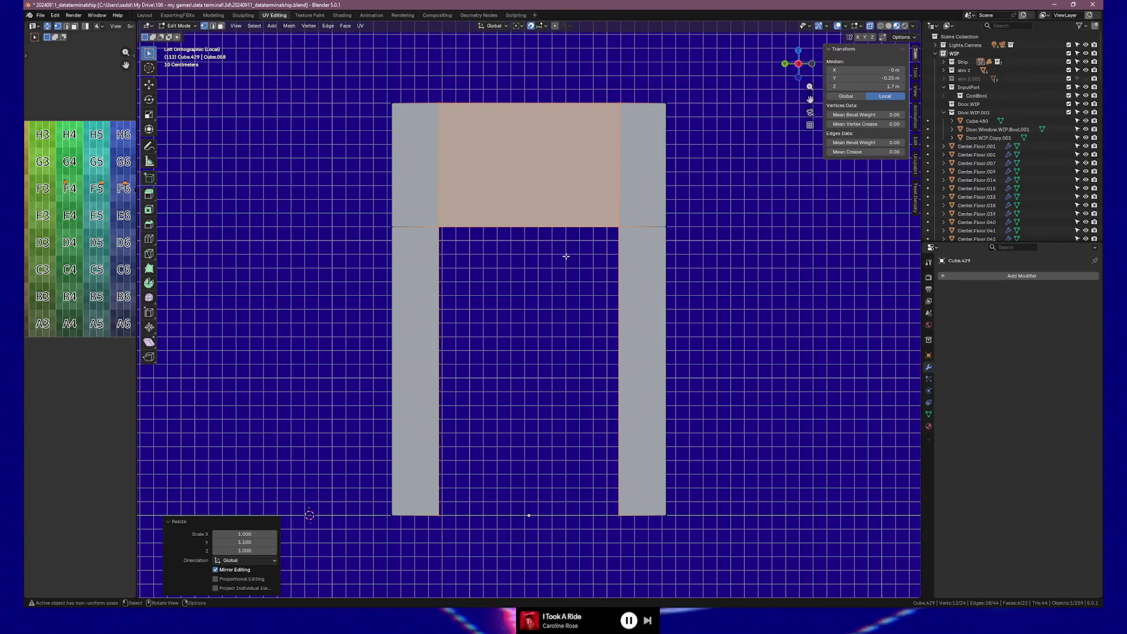
Step: Raise the lintel's bottom edges by 0.1 m along Z, then return to the full scene in object mode
{"action": "key", "text": "alt+a"}
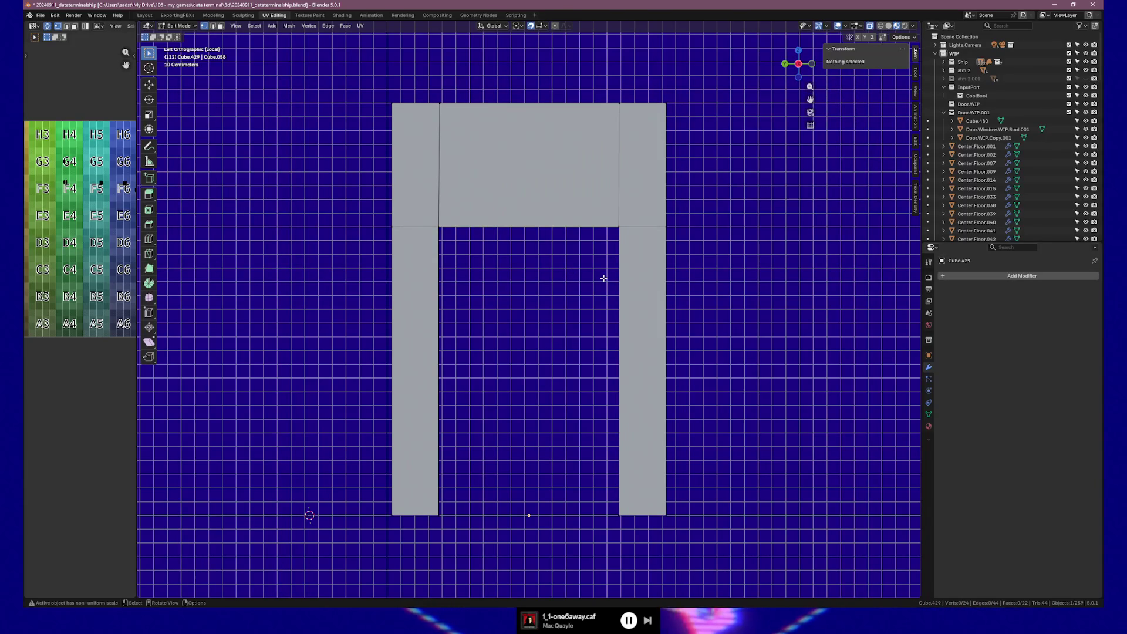
{"action": "left_click_drag", "start_coordinate": [372, 210], "coordinate": [715, 259]}
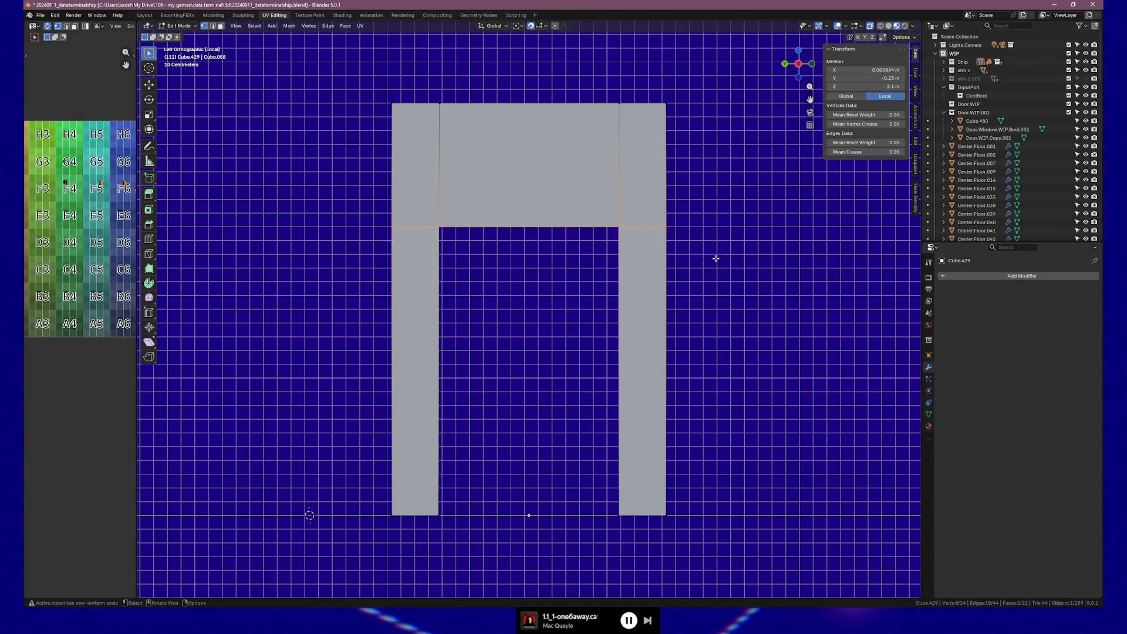
{"action": "key", "text": "g"}
{"action": "key", "text": "z"}
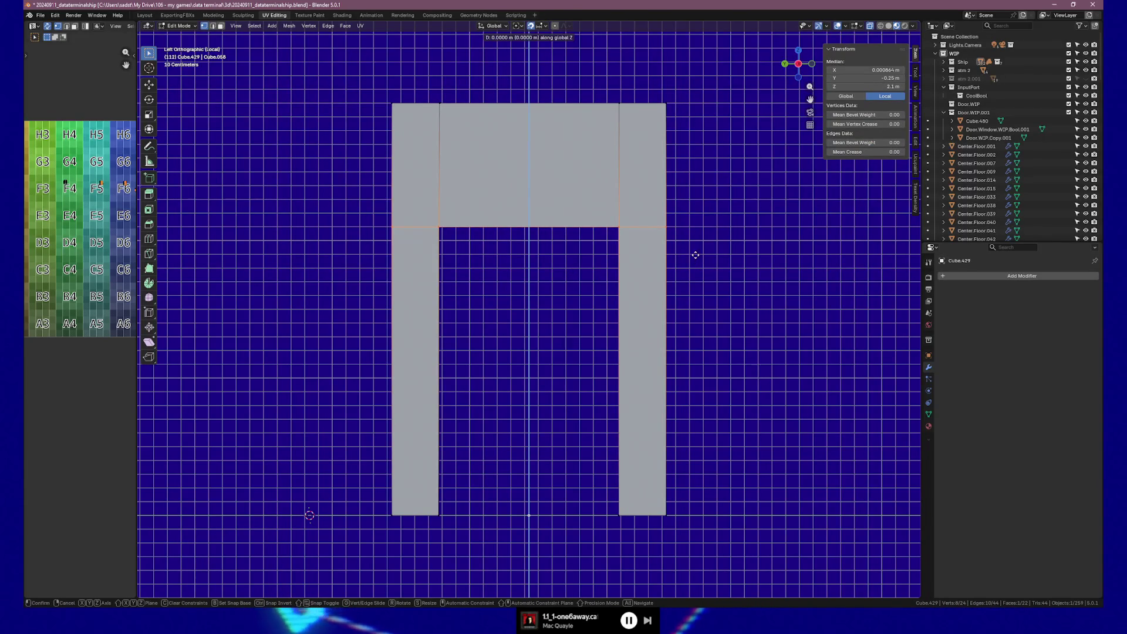
{"action": "key", "text": "Return"}
{"action": "key", "text": "Tab"}
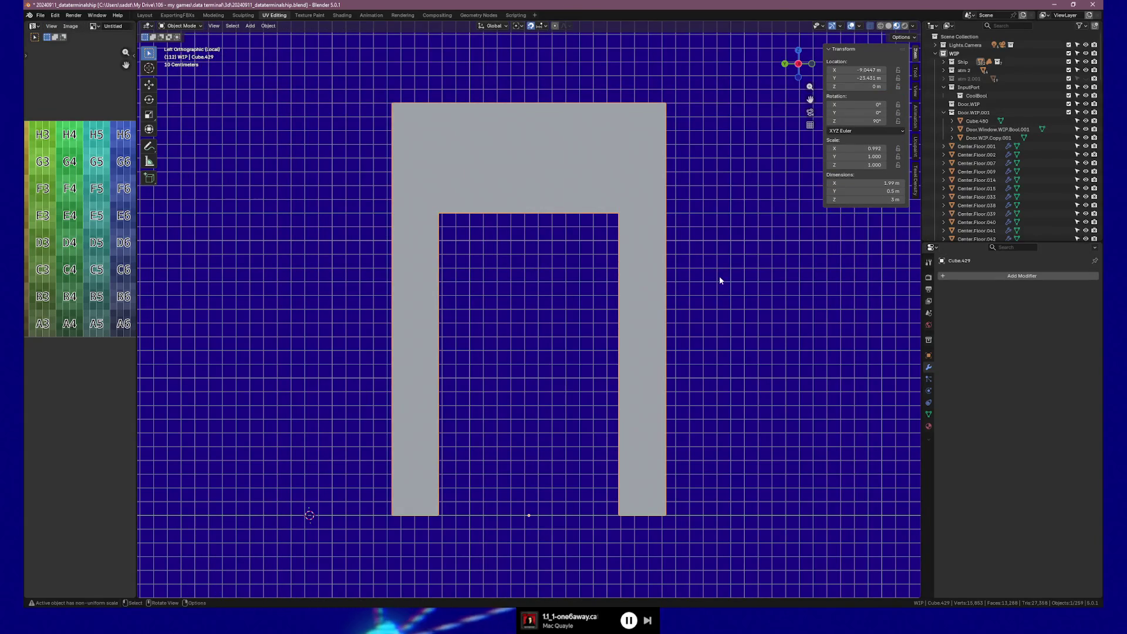
{"action": "key", "text": "KP_Divide"}
{"action": "middle_click_drag", "start_coordinate": [674, 261], "coordinate": [603, 284]}
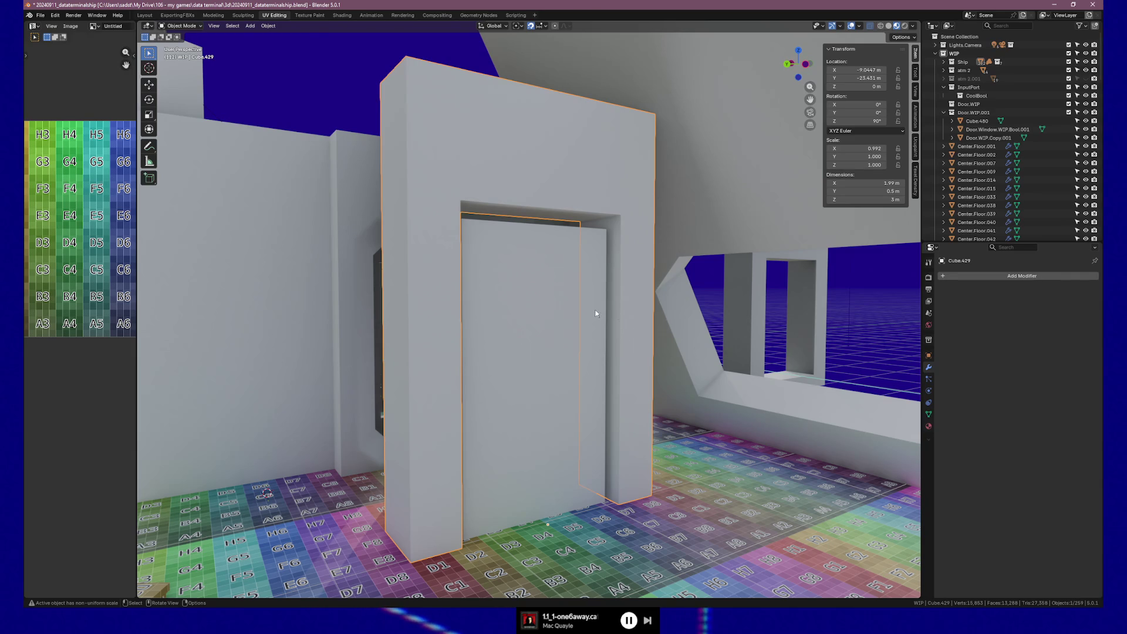
Step: Select the door inside the frame and orbit to face the doorway
{"action": "left_click", "coordinate": [527, 328]}
{"action": "middle_click_drag", "start_coordinate": [537, 327], "coordinate": [514, 328]}
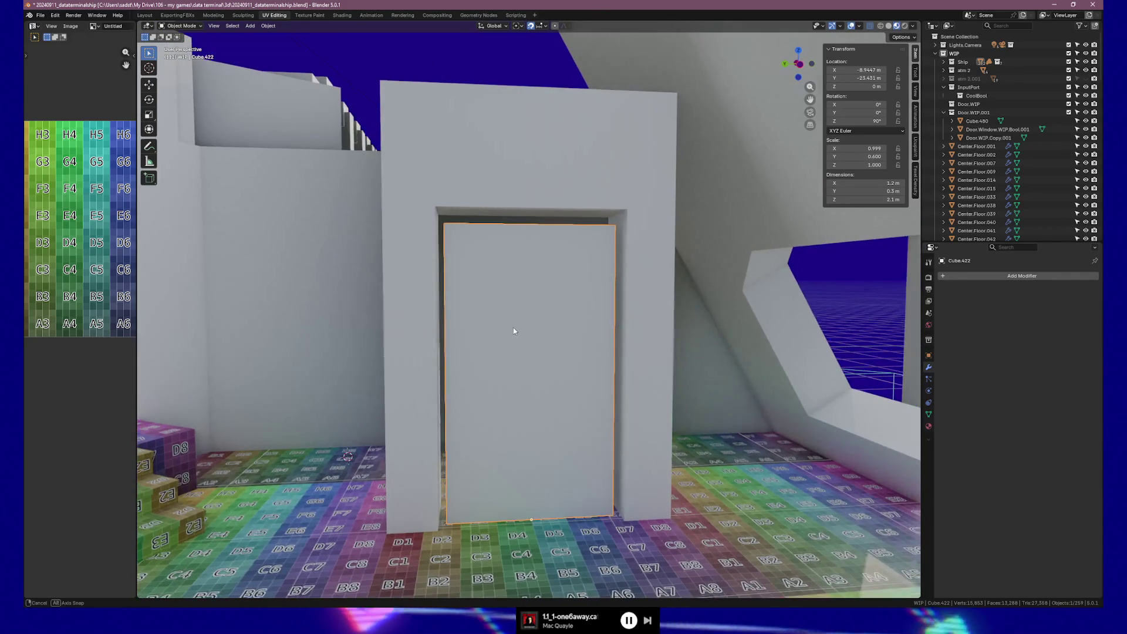
Step: Edit the frame mesh and set the selected upper front elements to Median Y -0.24 m
{"action": "left_click", "coordinate": [513, 328]}
{"action": "key", "text": "Tab"}
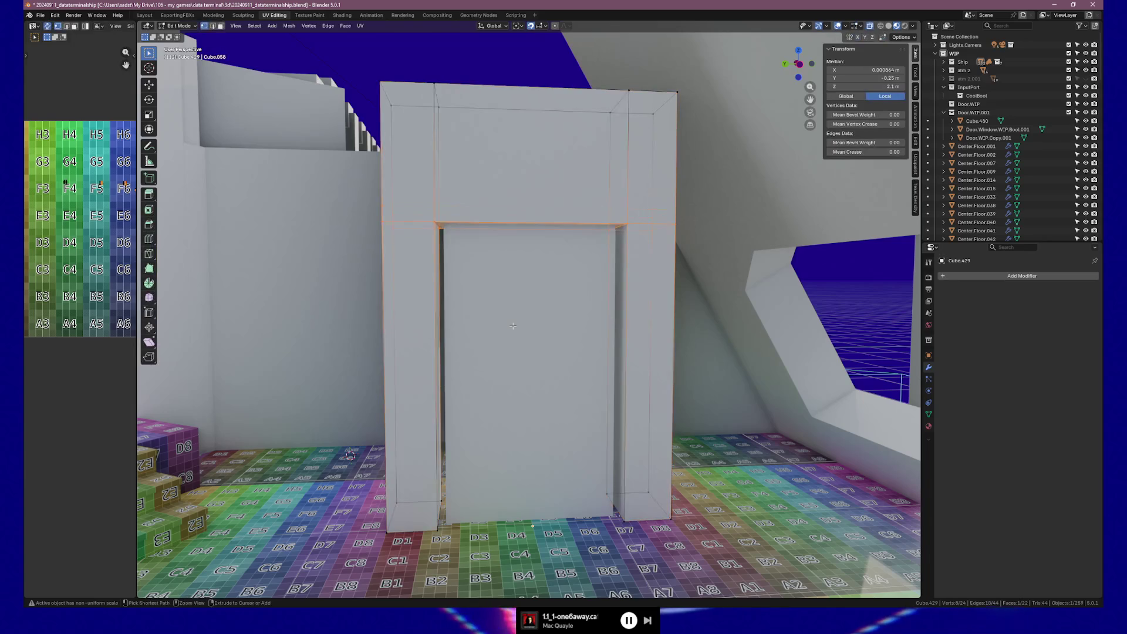
{"action": "key", "text": "3"}
{"action": "left_click", "coordinate": [529, 159]}
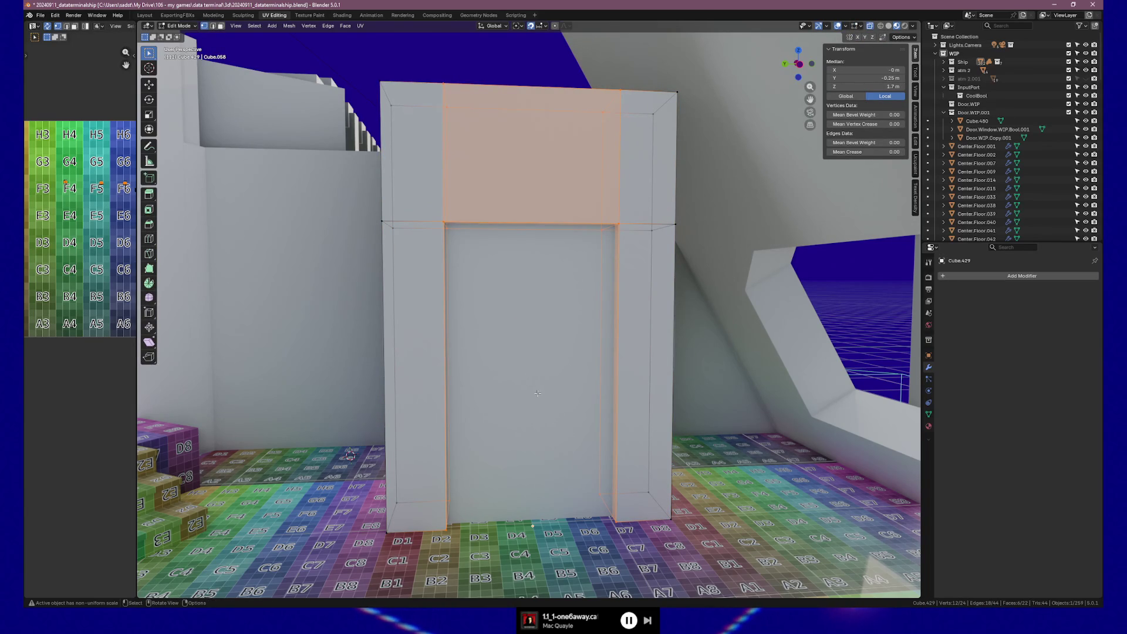
{"action": "middle_click_drag", "start_coordinate": [560, 393], "coordinate": [592, 206]}
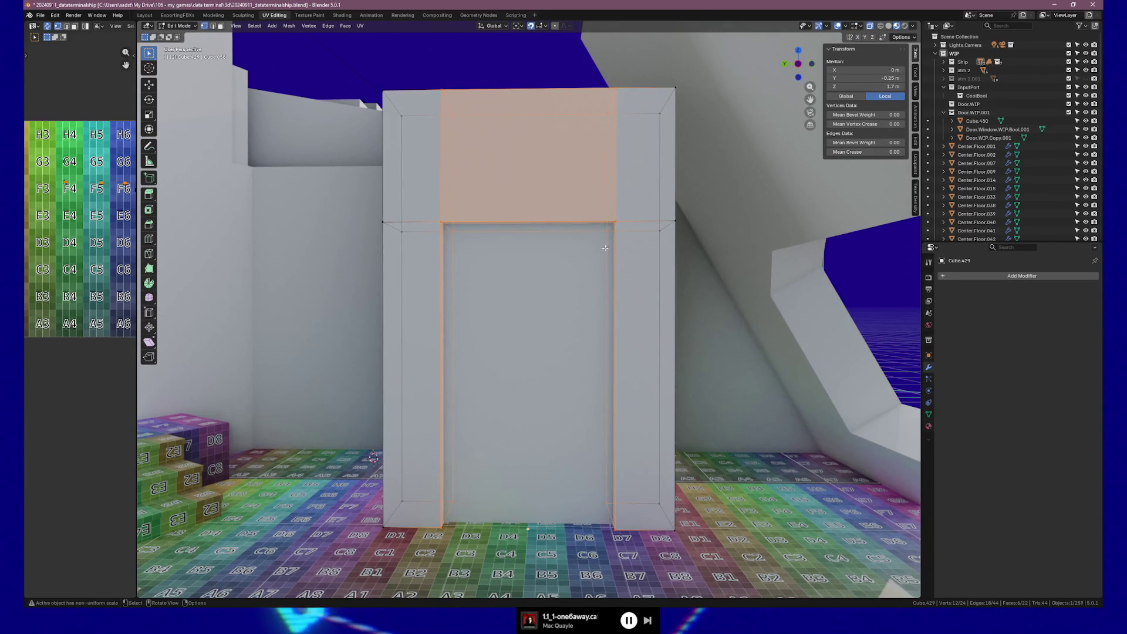
{"action": "left_click_drag", "start_coordinate": [591, 206], "coordinate": [621, 251]}
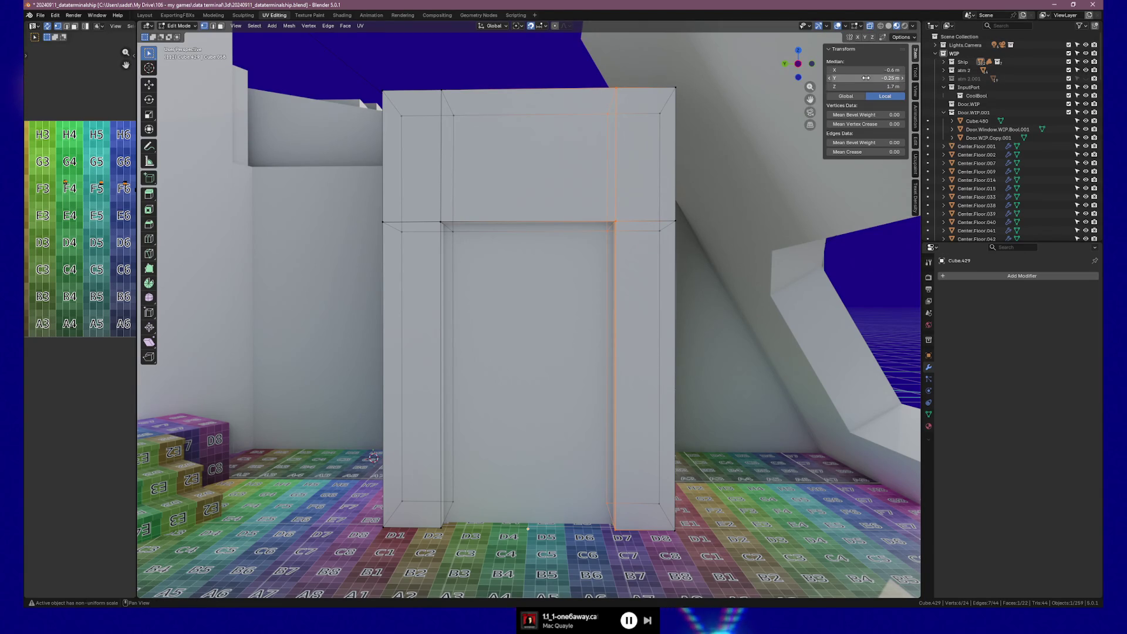
{"action": "left_click", "coordinate": [864, 77]}
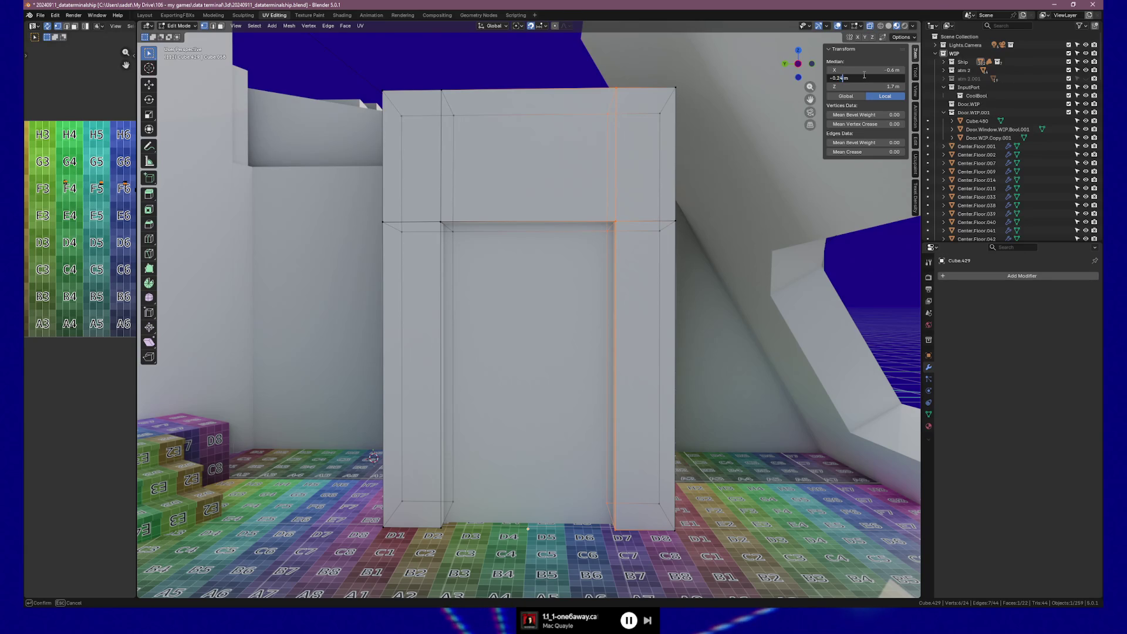
{"action": "key", "text": "Return"}
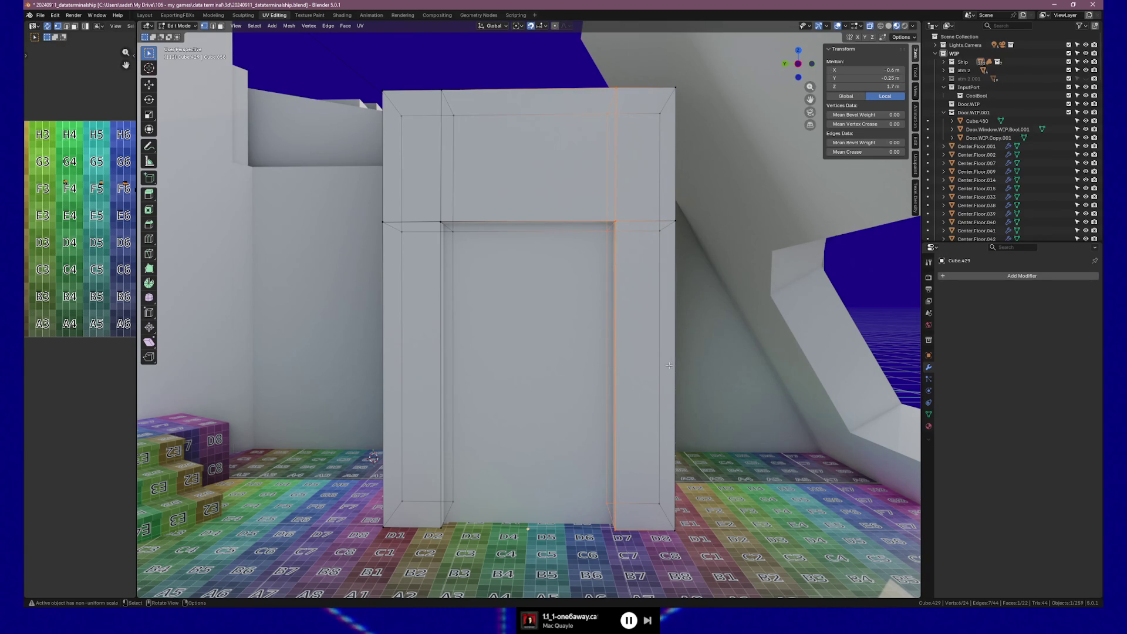
Step: Step the pillar's inner edge from X -0.7 through -0.65 and -0.64 to -0.63 m, checking the gap
{"action": "left_click_drag", "start_coordinate": [851, 80], "coordinate": [850, 80]}
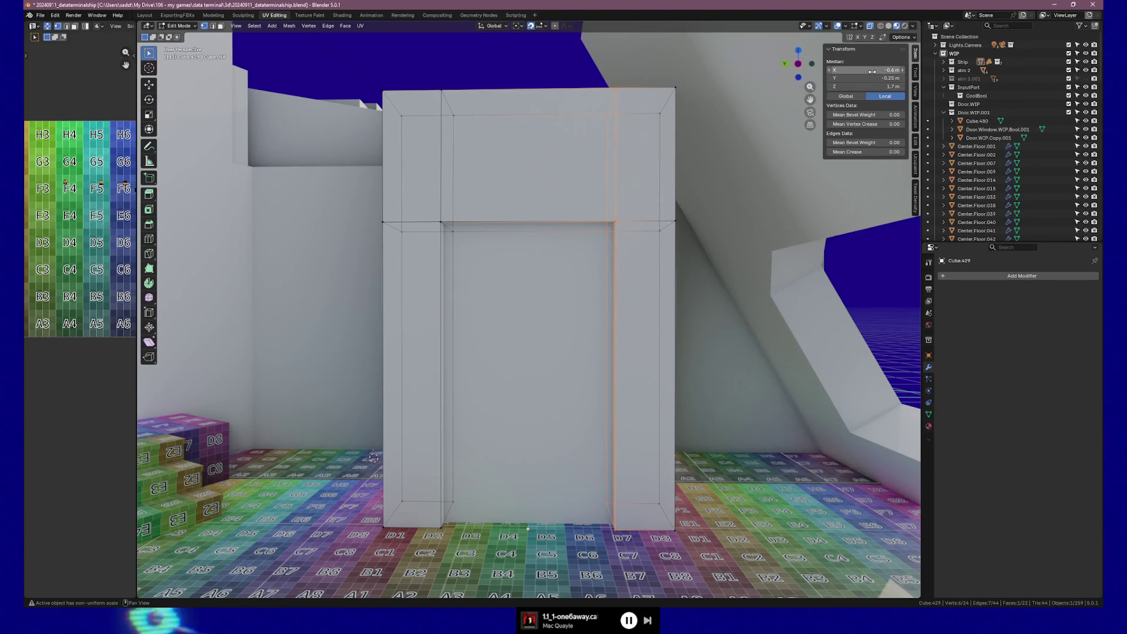
{"action": "left_click_drag", "start_coordinate": [872, 69], "coordinate": [872, 69]}
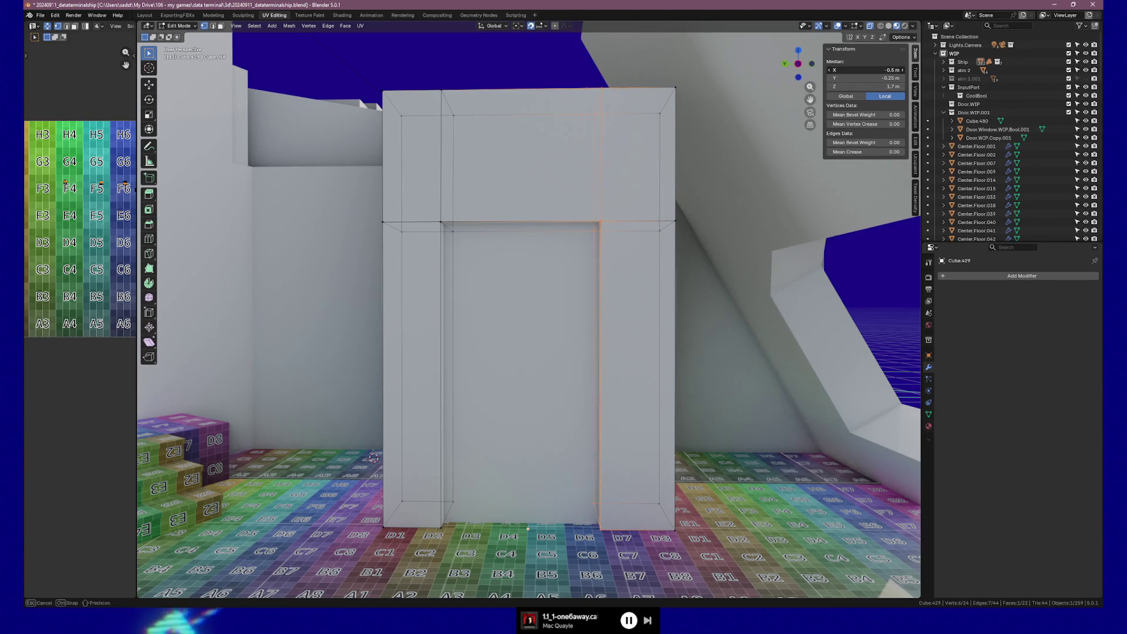
{"action": "left_click", "coordinate": [872, 69]}
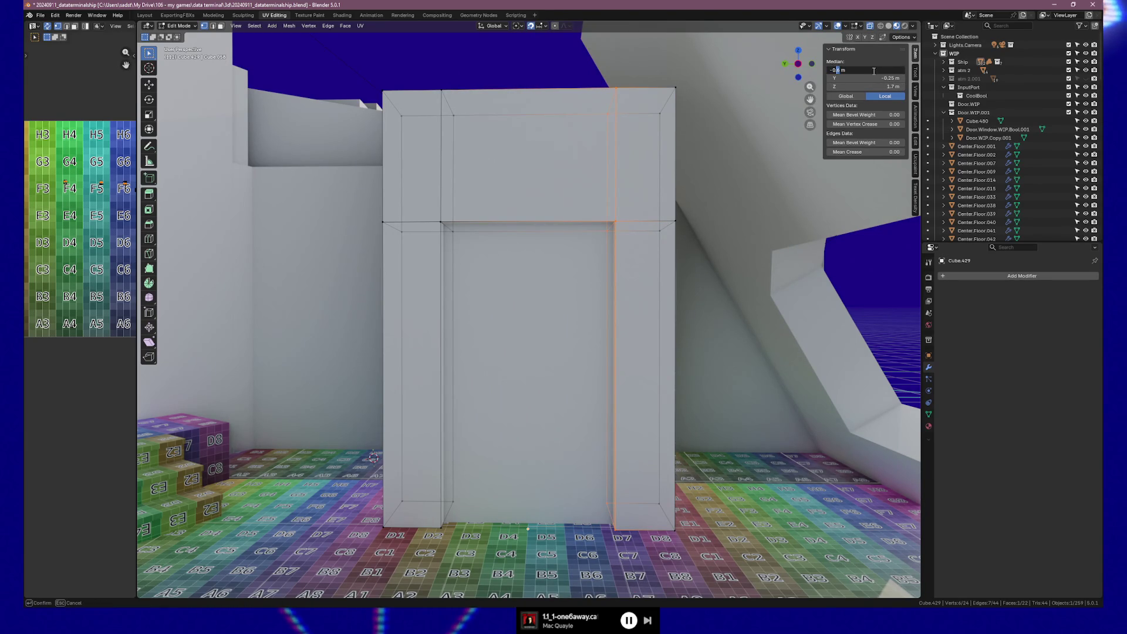
{"action": "type", "text": "-0.7"}
{"action": "key", "text": "Return"}
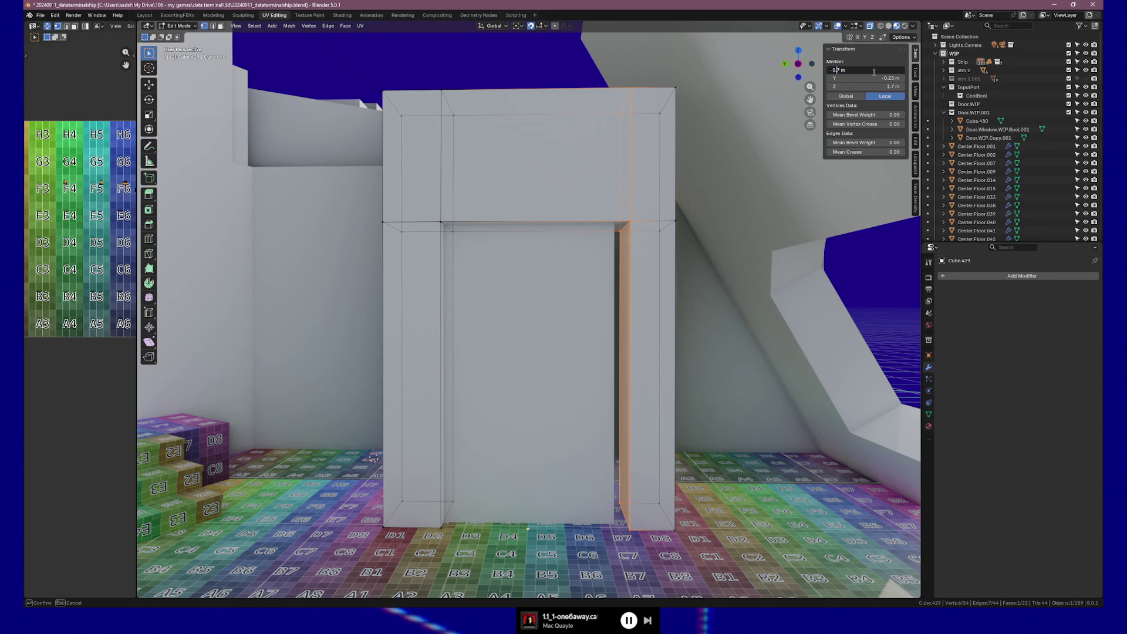
{"action": "key", "text": "Return"}
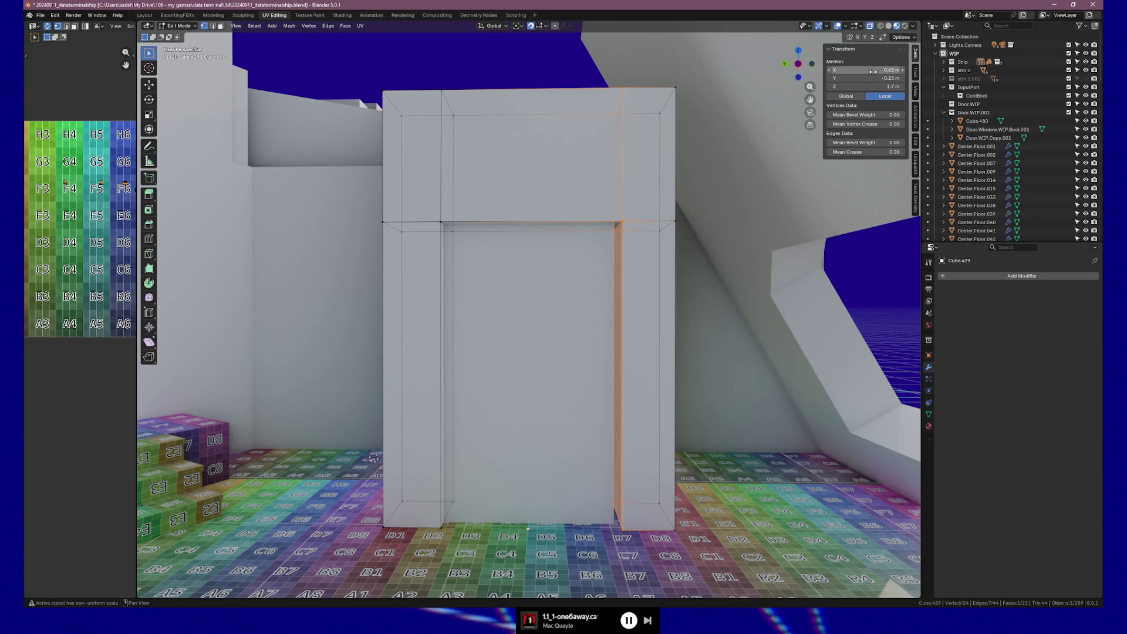
{"action": "mouse_move", "coordinate": [755, 237]}
{"action": "middle_mouse_down"}
{"action": "mouse_move", "coordinate": [700, 272]}
{"action": "mouse_move", "coordinate": [760, 203]}
{"action": "middle_mouse_up"}
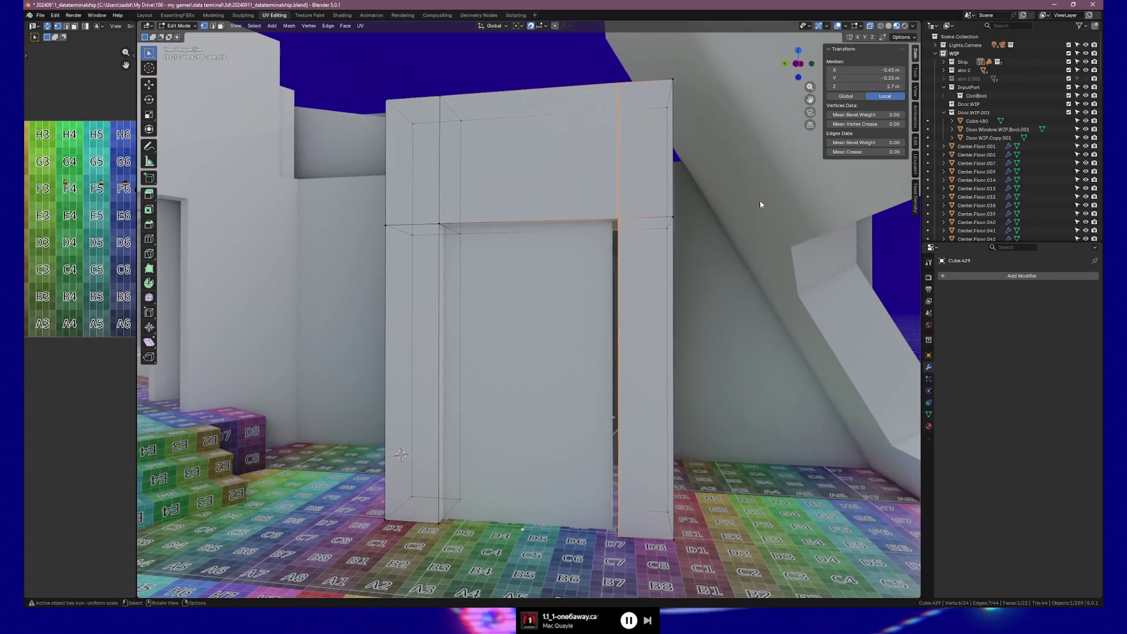
{"action": "left_click", "coordinate": [880, 70]}
{"action": "type", "text": "-0.64"}
{"action": "key", "text": "Return"}
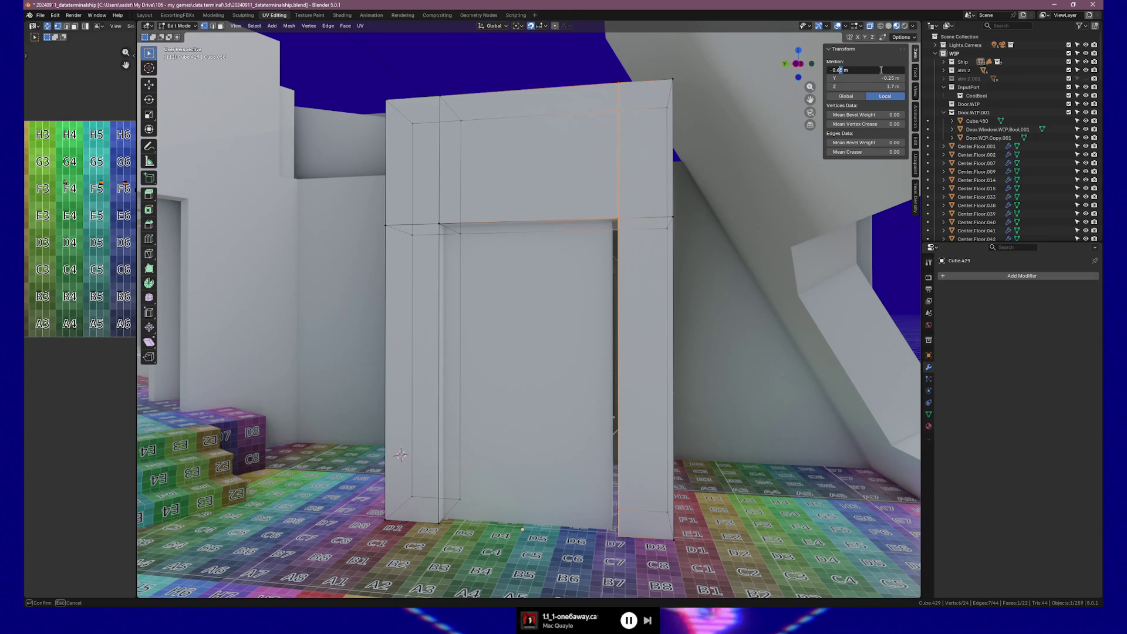
{"action": "key", "text": "Return"}
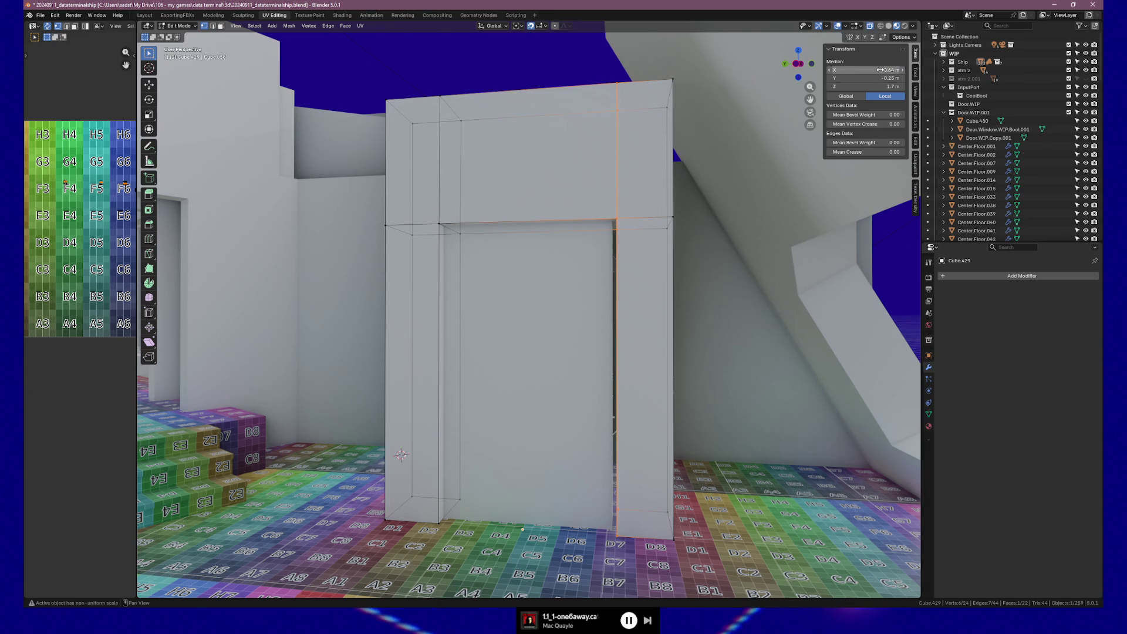
{"action": "double_click", "coordinate": [880, 70]}
{"action": "key", "text": "End"}
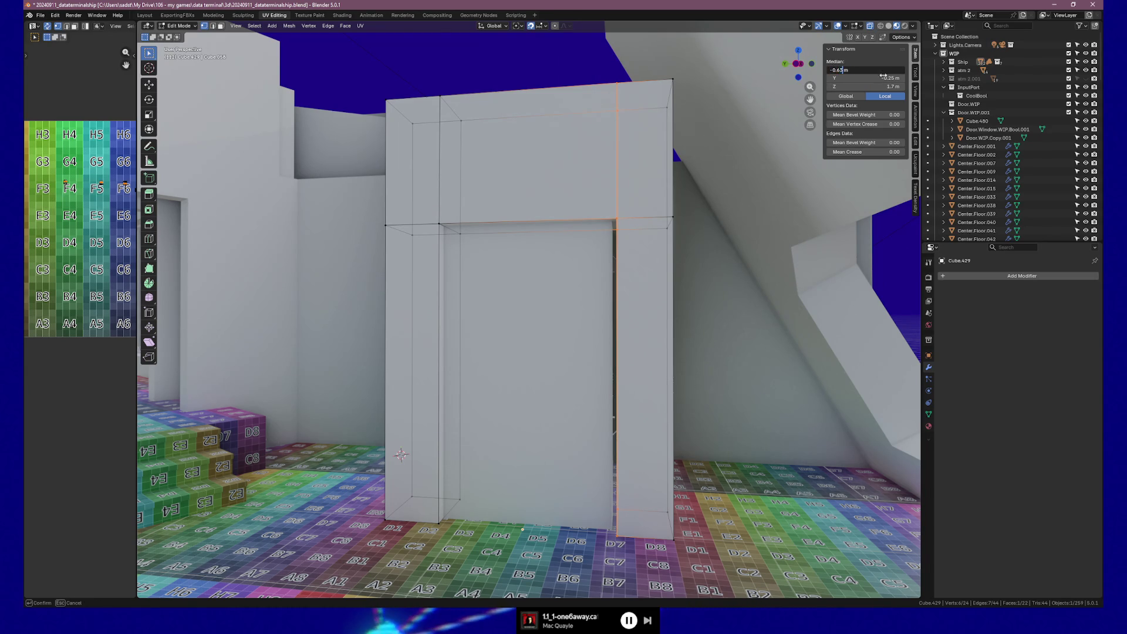
{"action": "key", "text": "Return"}
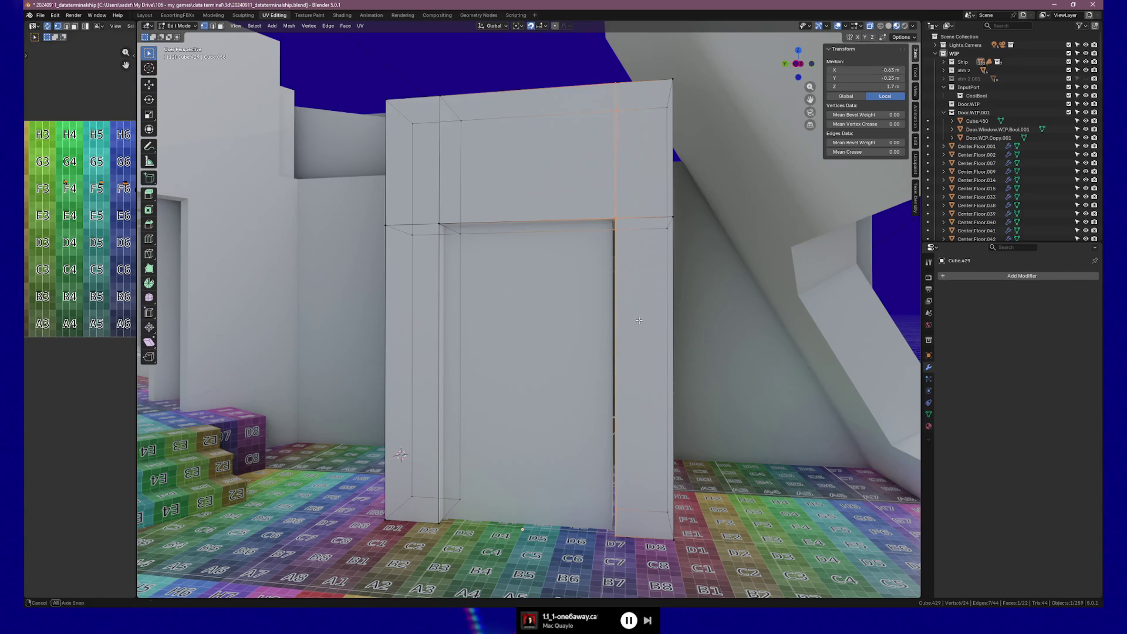
Step: Reposition the other pillar's inner edge along X to match from a head-on view
{"action": "middle_click_drag", "start_coordinate": [638, 319], "coordinate": [424, 263]}
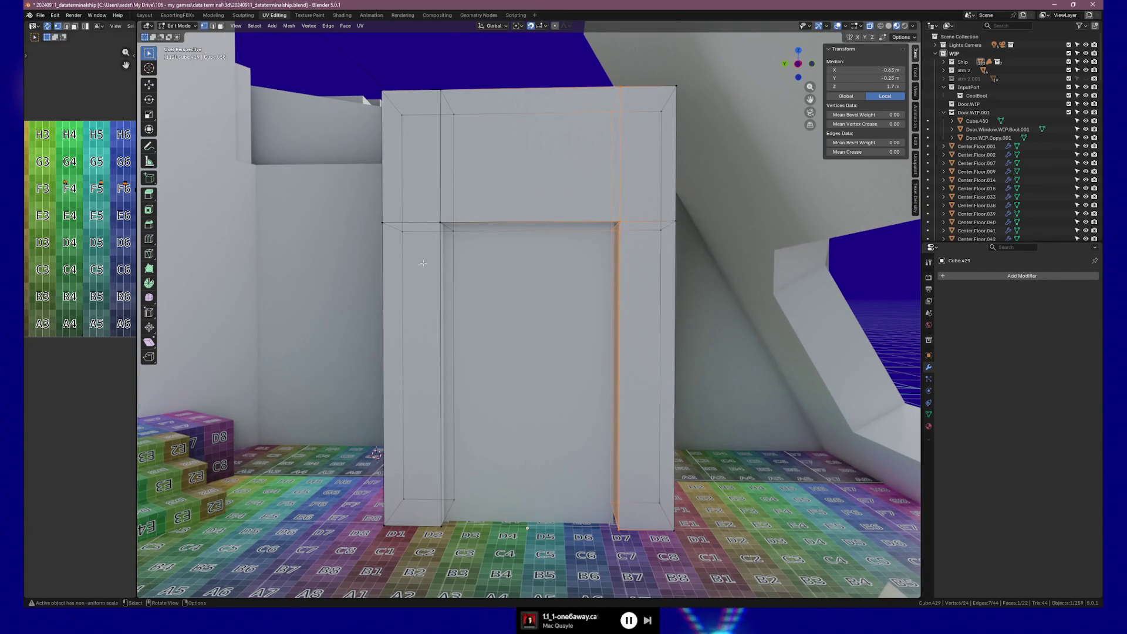
{"action": "left_click_drag", "start_coordinate": [855, 70], "coordinate": [876, 70]}
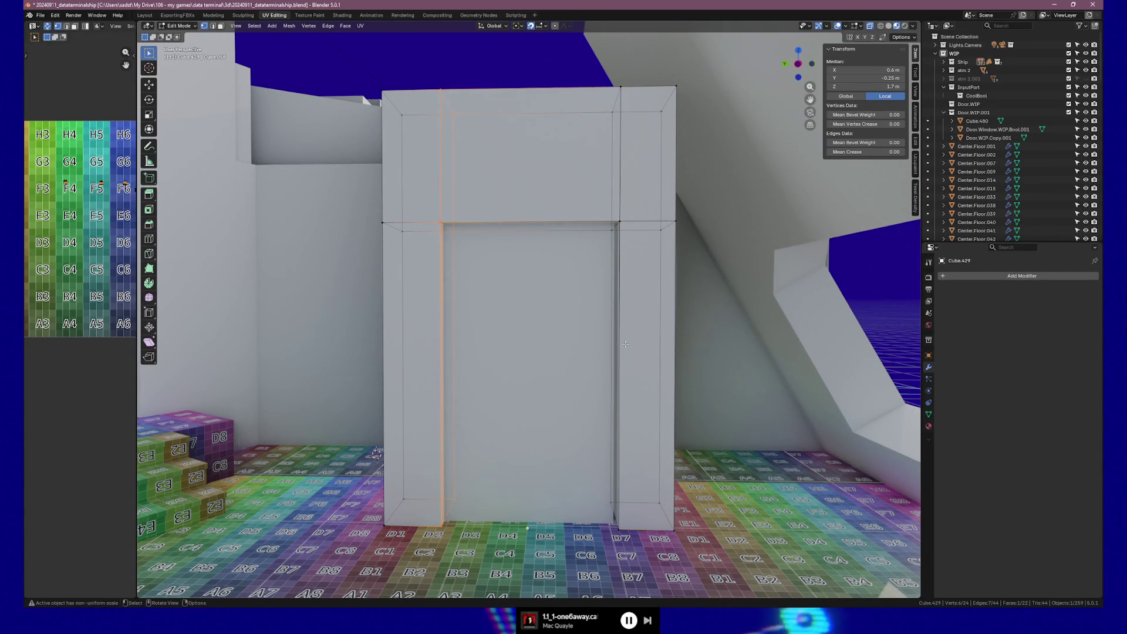
{"action": "left_click", "coordinate": [873, 71]}
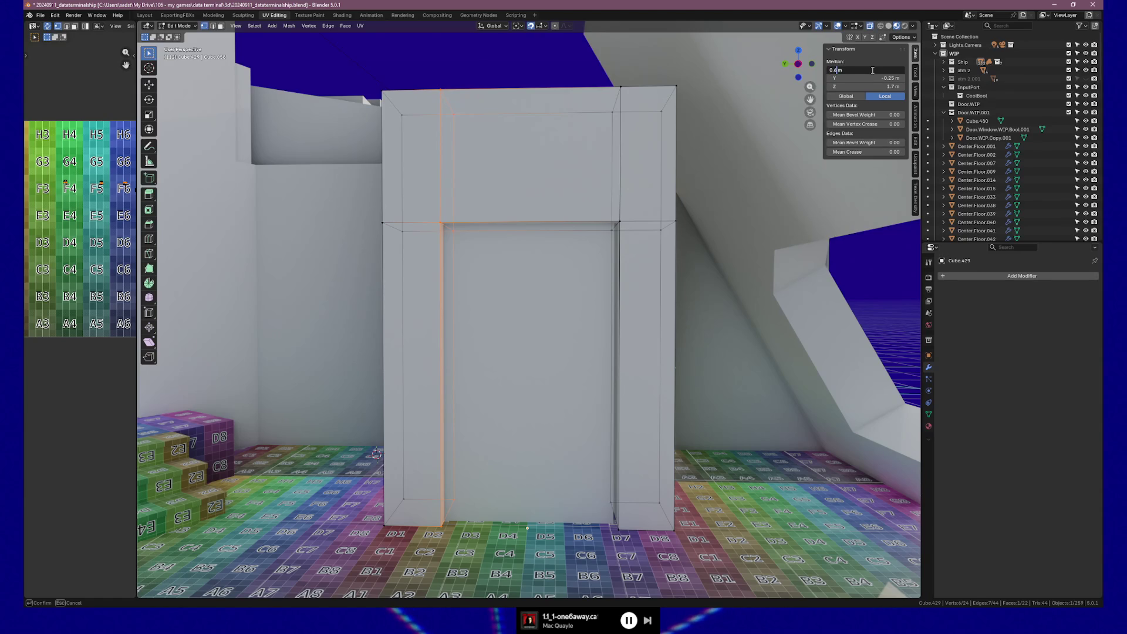
{"action": "type", "text": "5"}
{"action": "key", "text": "Return"}
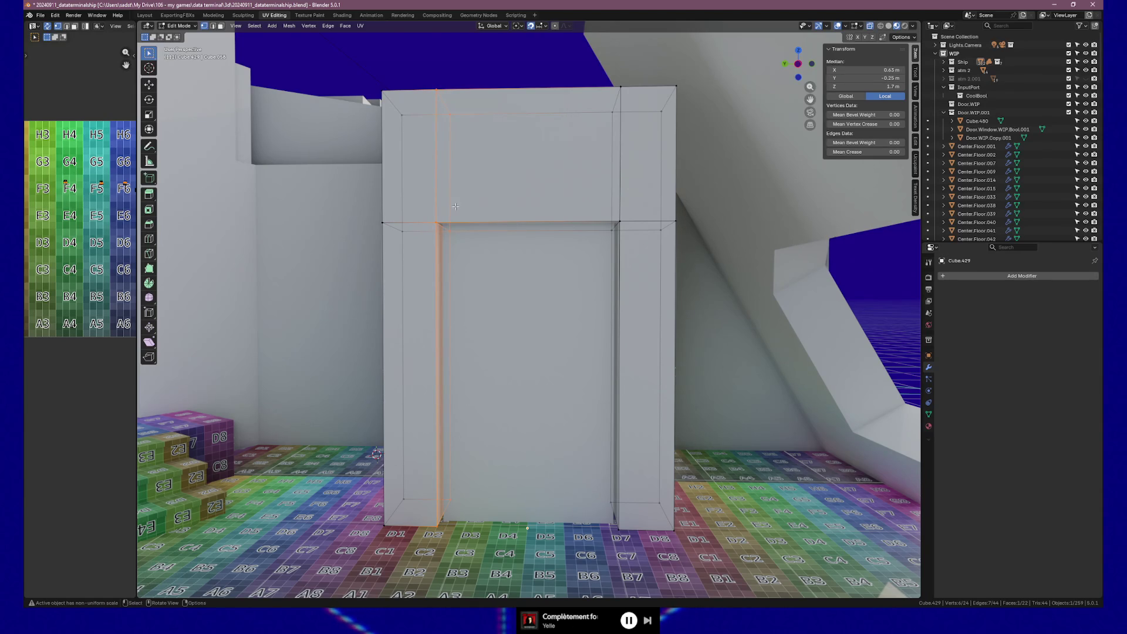
Step: Set the edge loop above the opening to a height of 2.15 m, then deselect everything
{"action": "left_click_drag", "start_coordinate": [706, 247], "coordinate": [769, 214]}
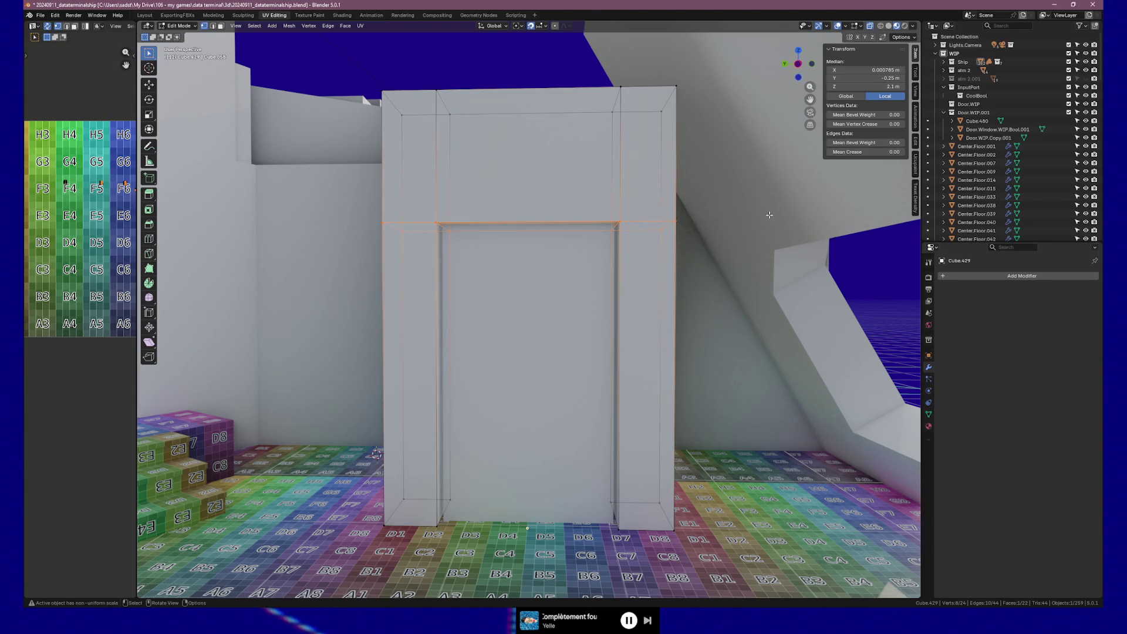
{"action": "left_click", "coordinate": [867, 87]}
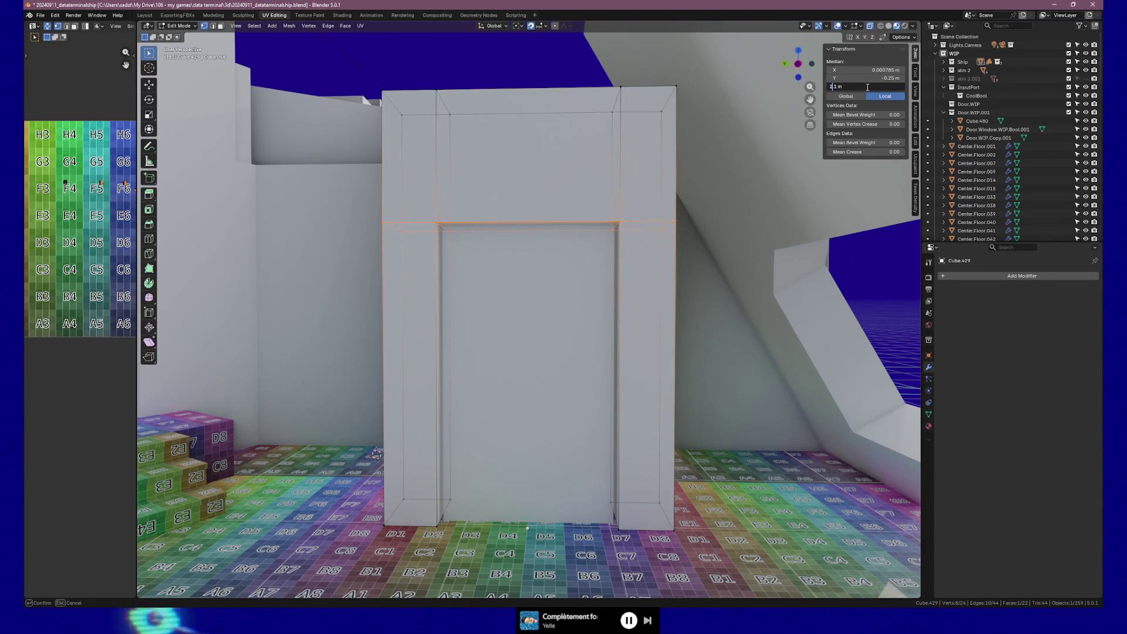
{"action": "key", "text": "Return"}
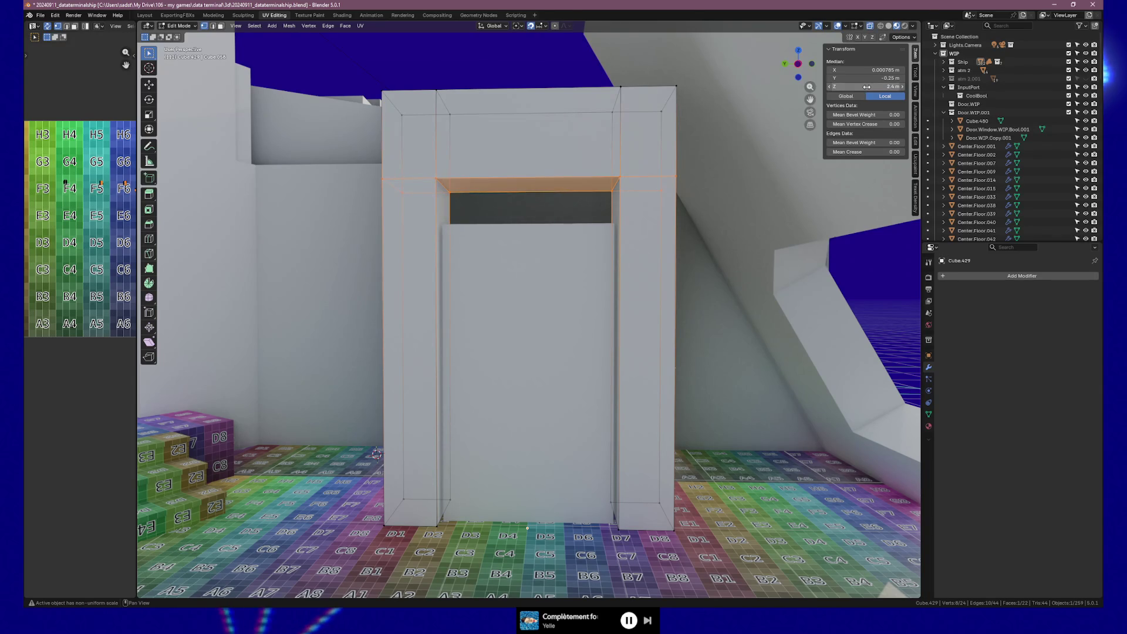
{"action": "key", "text": "ctrl+z"}
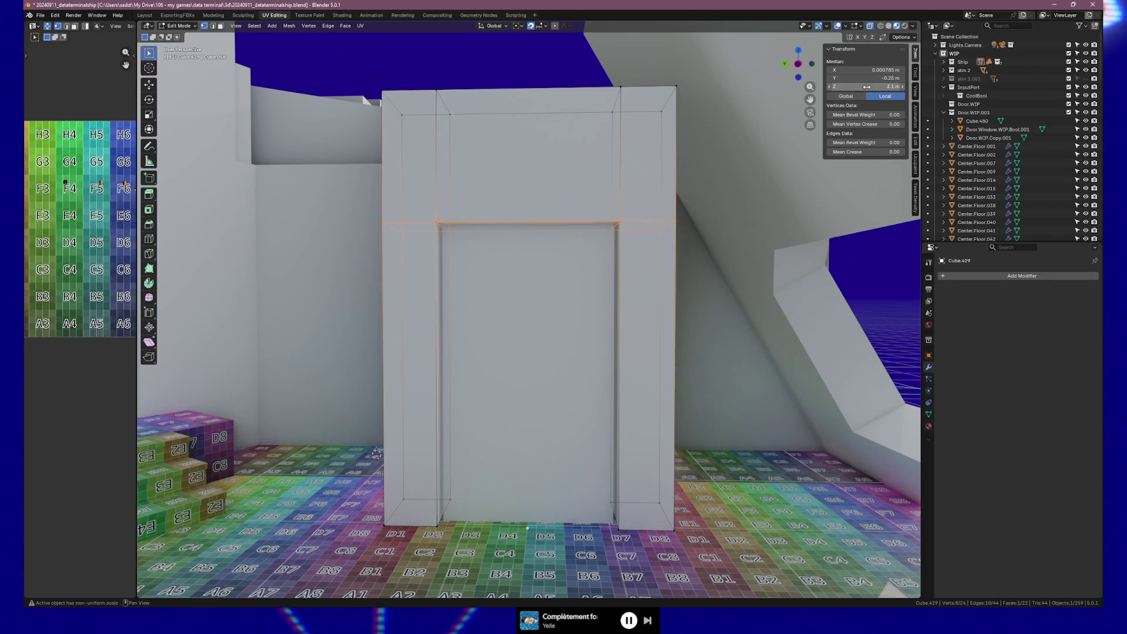
{"action": "left_click", "coordinate": [866, 87]}
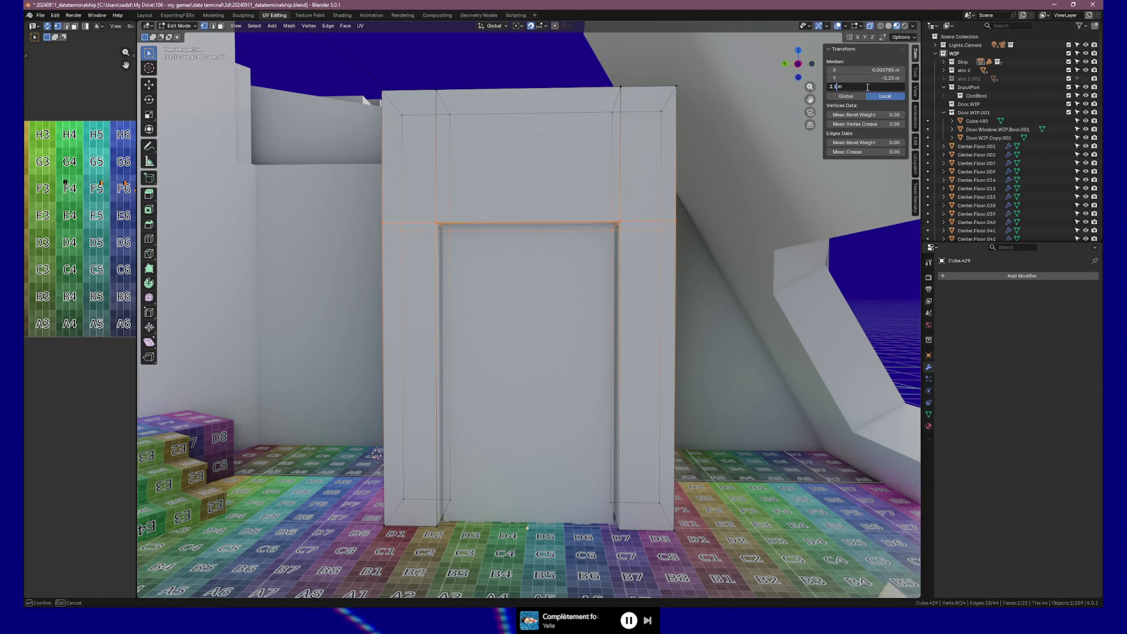
{"action": "key", "text": "Return"}
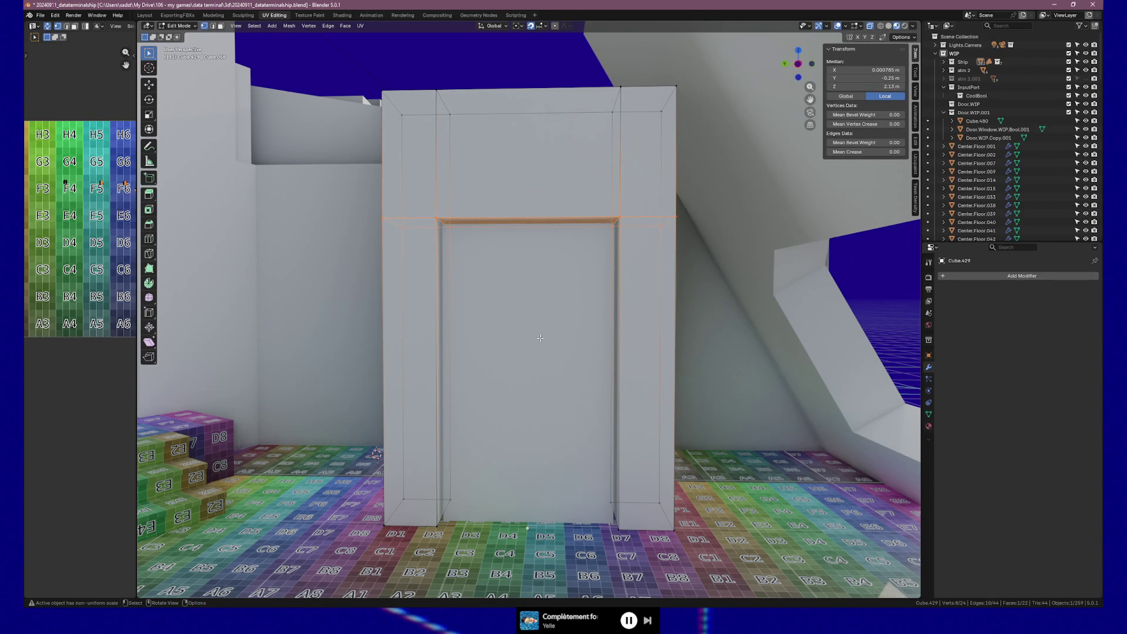
{"action": "key", "text": "alt+a"}
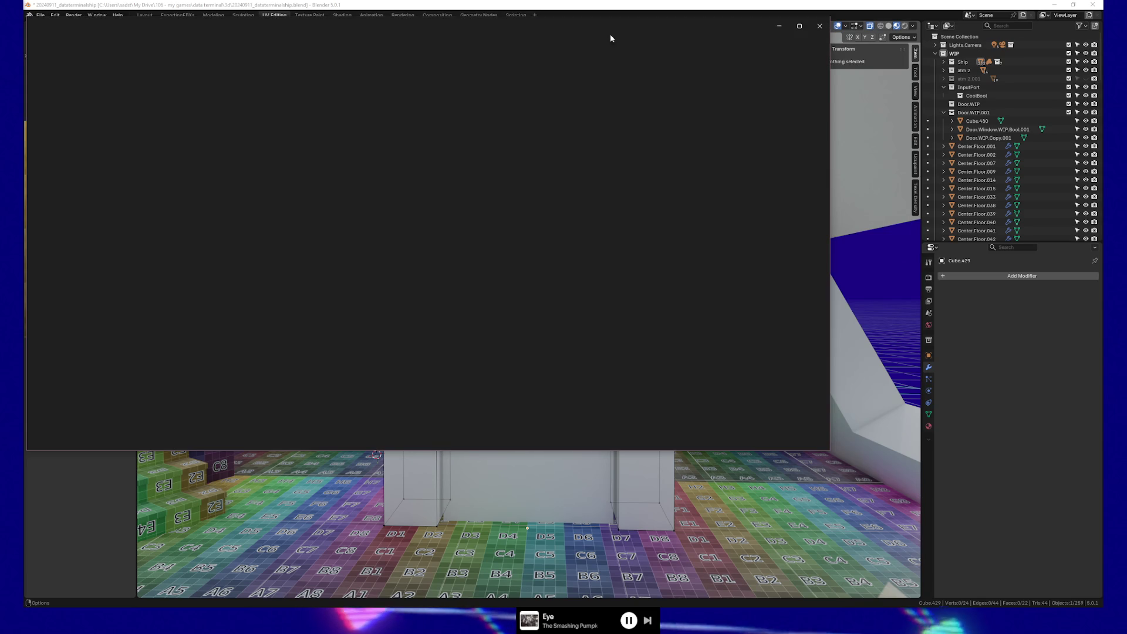
Step: View plobby3d.png full screen in Photos, then close the viewer to return to Blender
{"action": "left_click", "coordinate": [799, 26]}
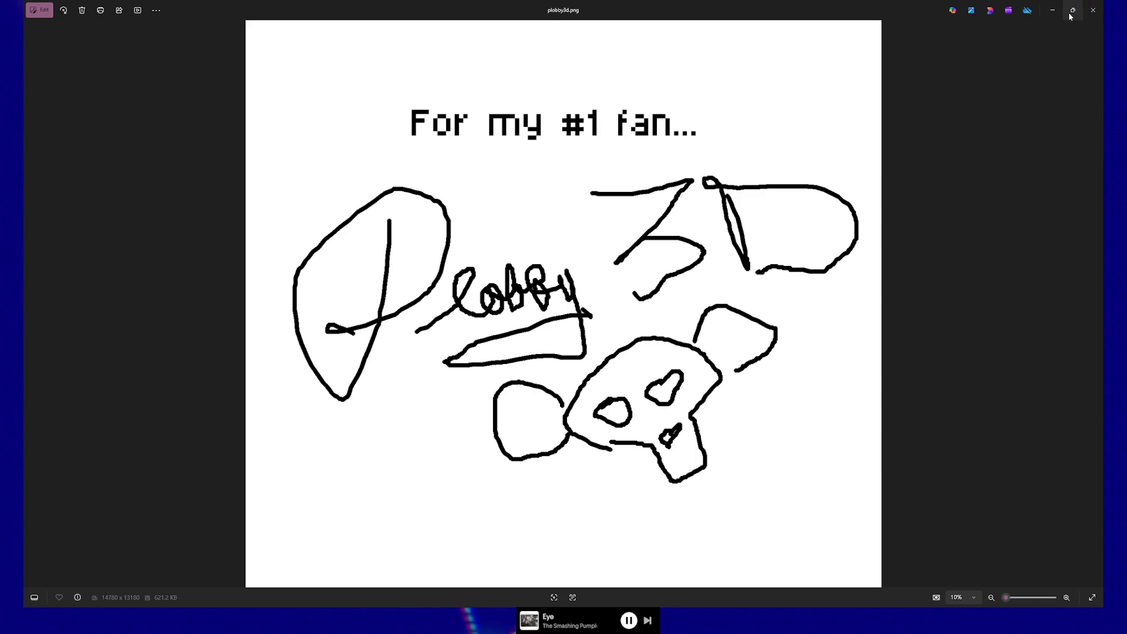
{"action": "left_click", "coordinate": [1092, 11]}
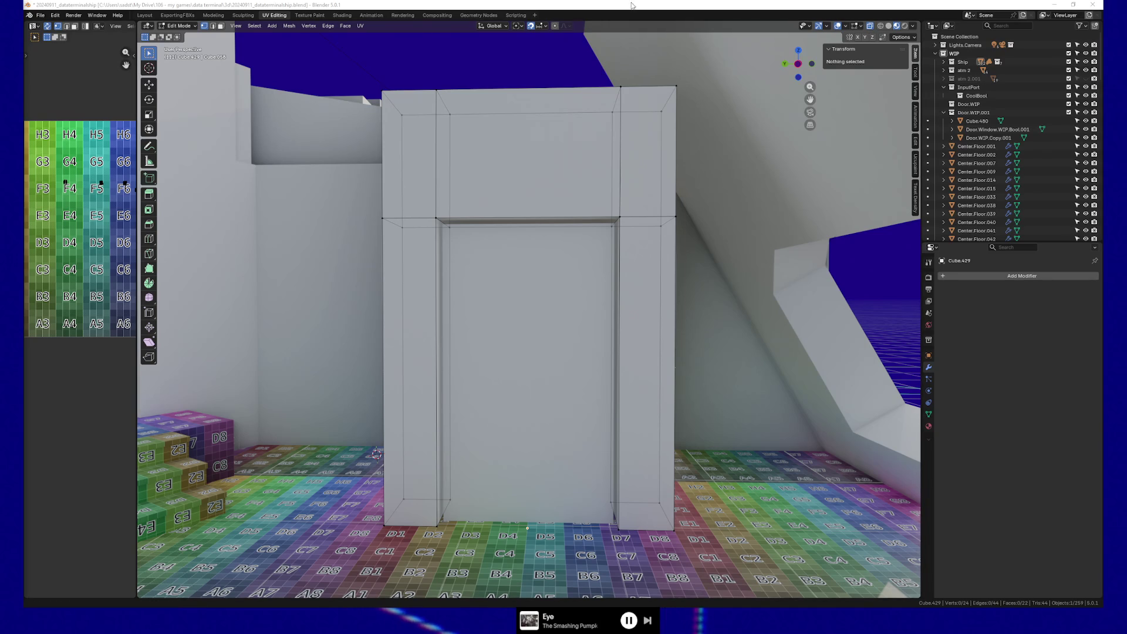
Step: Orbit around the door frame and leave mesh editing for object mode
{"action": "mouse_move", "coordinate": [582, 220]}
{"action": "middle_mouse_down"}
{"action": "mouse_move", "coordinate": [567, 278]}
{"action": "mouse_move", "coordinate": [598, 269]}
{"action": "mouse_move", "coordinate": [602, 285]}
{"action": "mouse_move", "coordinate": [573, 317]}
{"action": "mouse_move", "coordinate": [578, 206]}
{"action": "mouse_move", "coordinate": [558, 239]}
{"action": "mouse_move", "coordinate": [573, 277]}
{"action": "mouse_move", "coordinate": [496, 302]}
{"action": "middle_mouse_up"}
{"action": "key", "text": "Tab"}
{"action": "scroll", "coordinate": [578, 273], "scroll_direction": "up", "scroll_amount": 2}
{"action": "scroll", "coordinate": [589, 293], "scroll_direction": "down", "scroll_amount": 2}
{"action": "scroll", "coordinate": [579, 216], "scroll_direction": "up", "scroll_amount": 1}
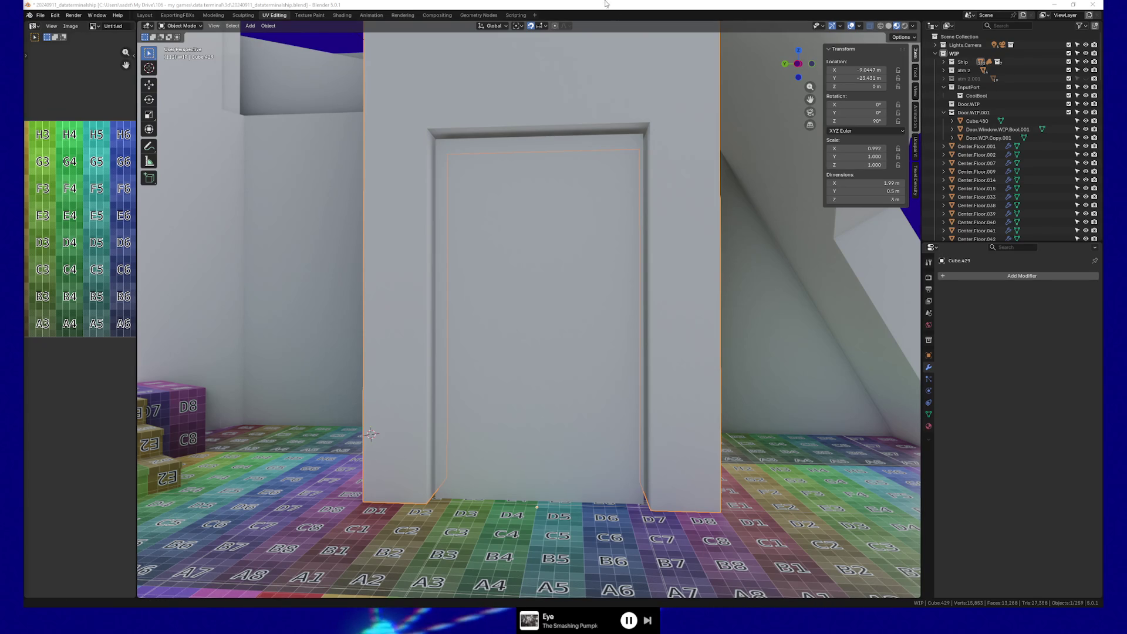
Step: Inspect the door panel, then select the wall Cube.429 and enter Edit Mode
{"action": "mouse_move", "coordinate": [302, 345]}
{"action": "middle_mouse_down"}
{"action": "mouse_move", "coordinate": [620, 162]}
{"action": "mouse_move", "coordinate": [544, 163]}
{"action": "mouse_move", "coordinate": [587, 167]}
{"action": "middle_mouse_up"}
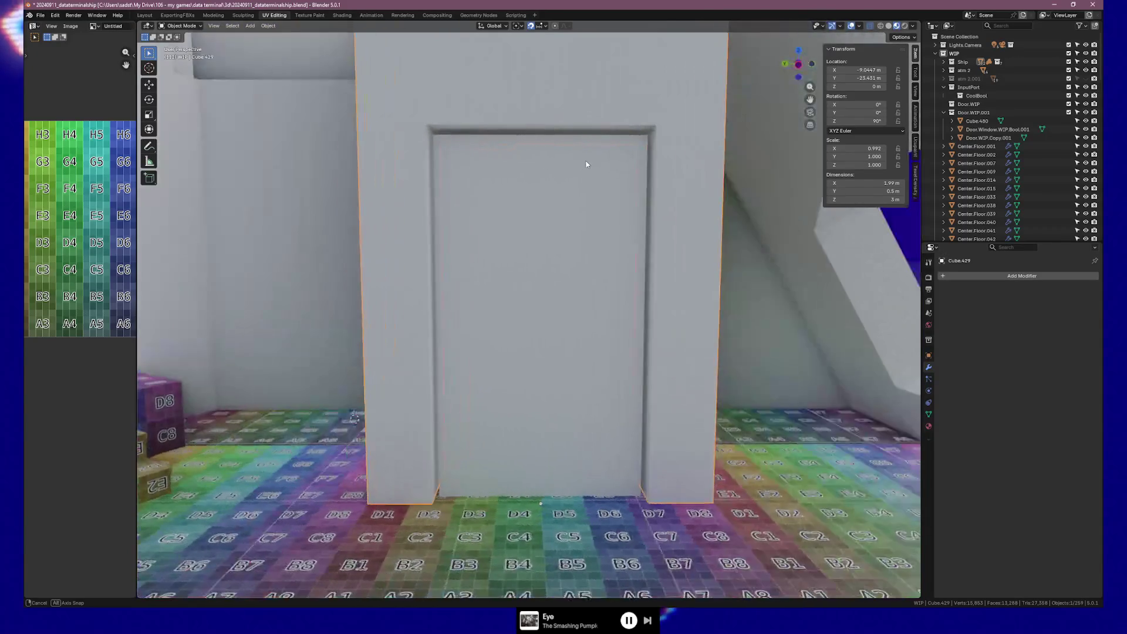
{"action": "left_click", "coordinate": [558, 243]}
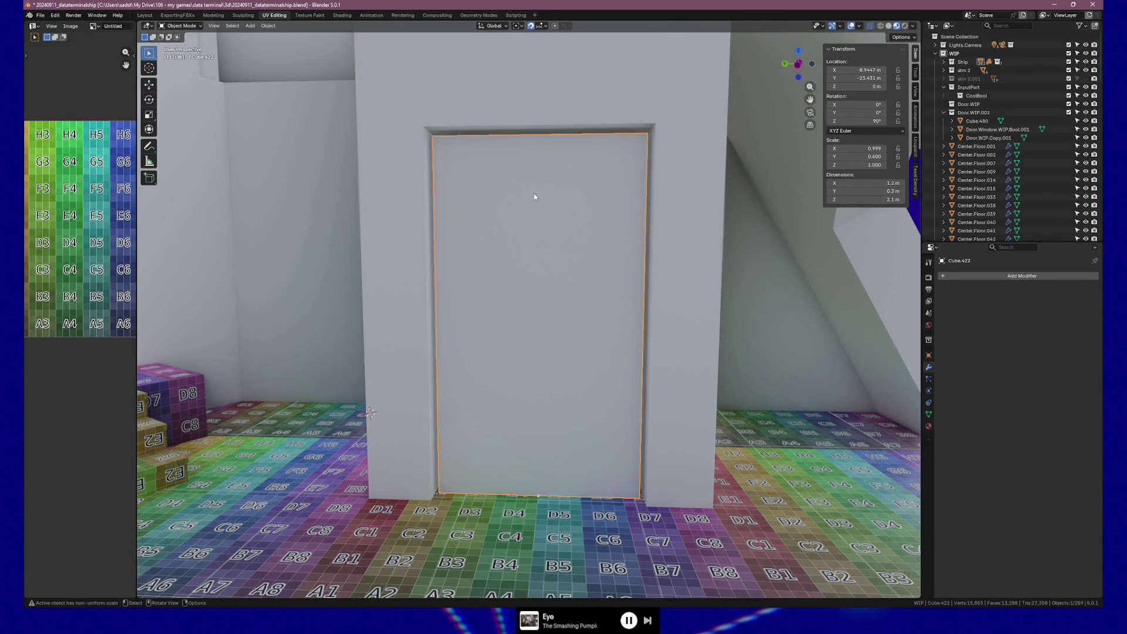
{"action": "middle_click_drag", "start_coordinate": [535, 197], "coordinate": [573, 188]}
{"action": "left_click", "coordinate": [659, 112]}
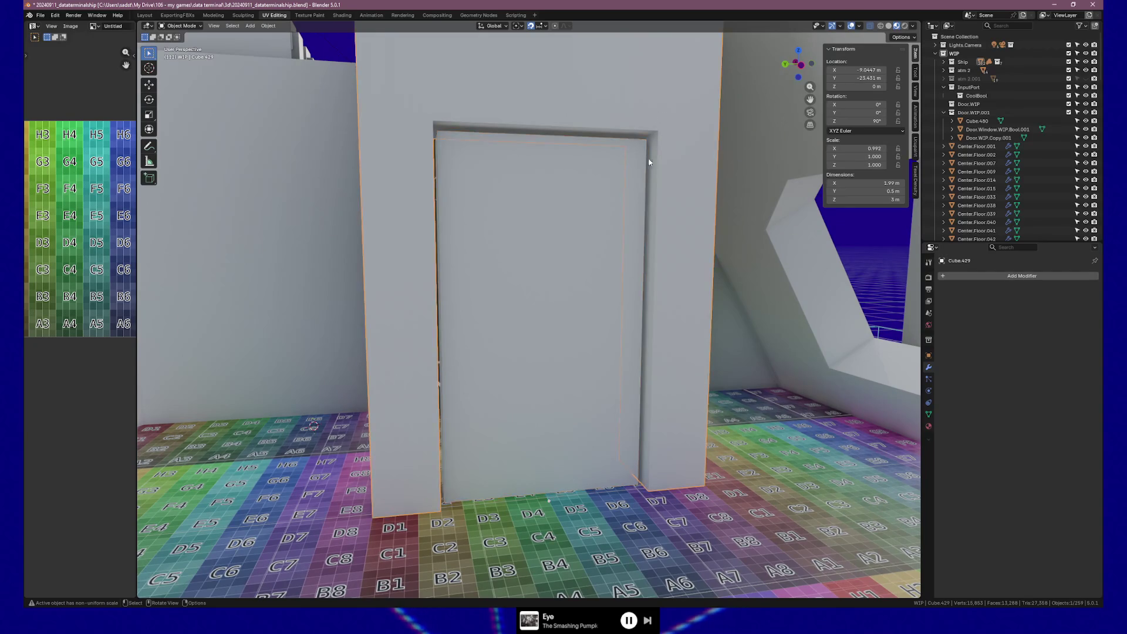
{"action": "key", "text": "Tab"}
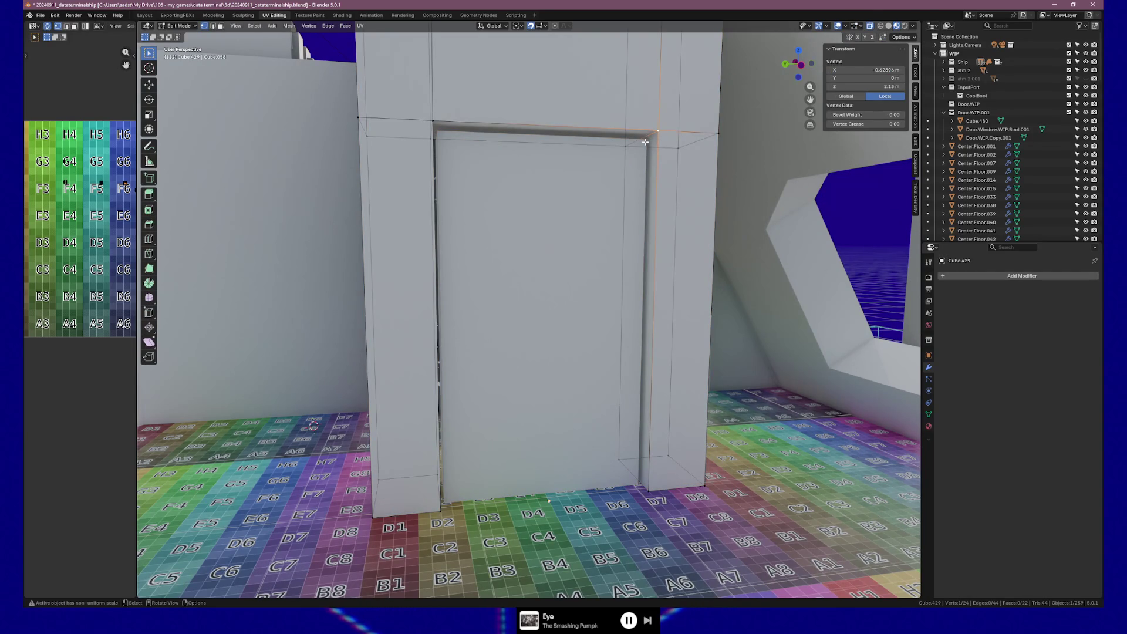
Step: Select a frame edge and orbit to a frontal view of the door
{"action": "left_click", "coordinate": [644, 141], "text": "shift"}
{"action": "middle_click_drag", "start_coordinate": [644, 141], "coordinate": [431, 388]}
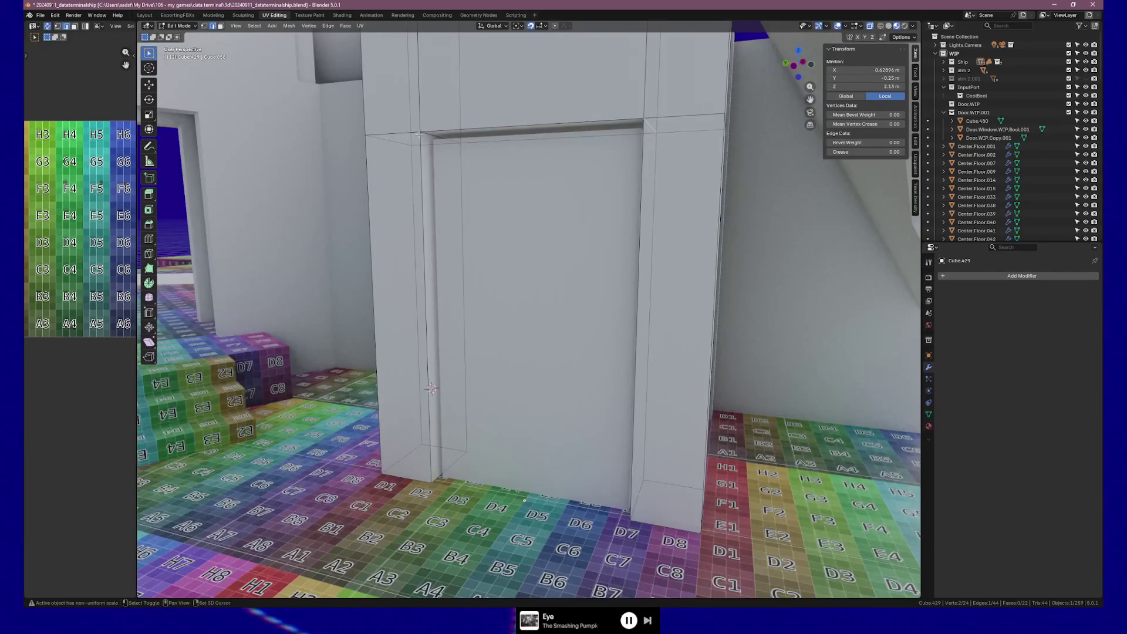
{"action": "middle_click_drag", "start_coordinate": [482, 184], "coordinate": [498, 188]}
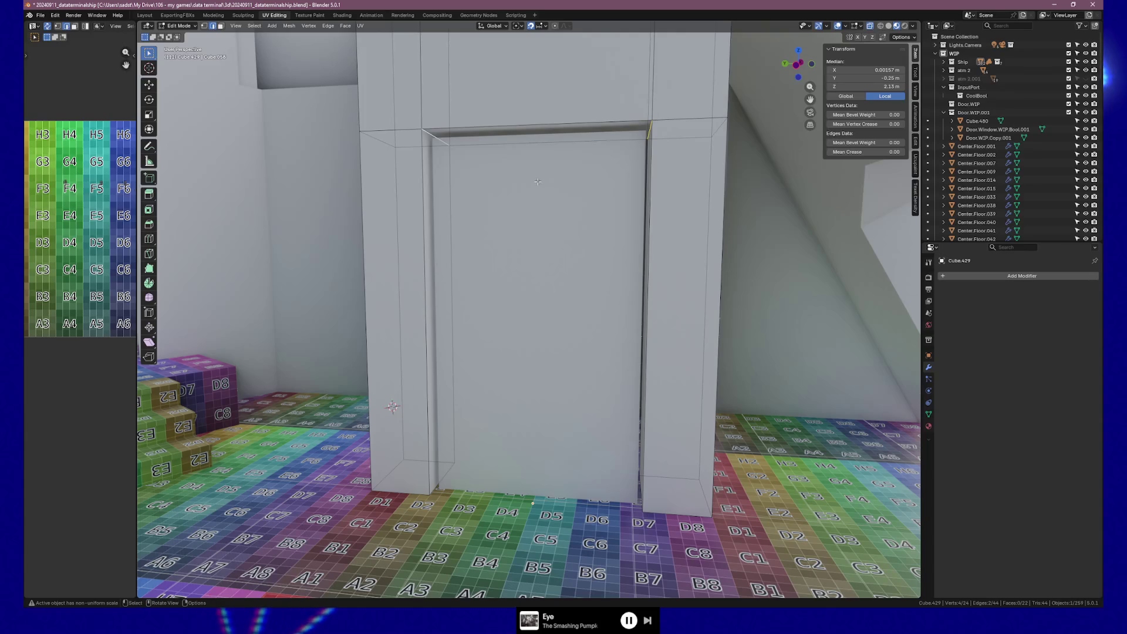
{"action": "mouse_move", "coordinate": [498, 188]}
{"action": "middle_mouse_down"}
{"action": "mouse_move", "coordinate": [580, 170]}
{"action": "mouse_move", "coordinate": [638, 187]}
{"action": "middle_mouse_up"}
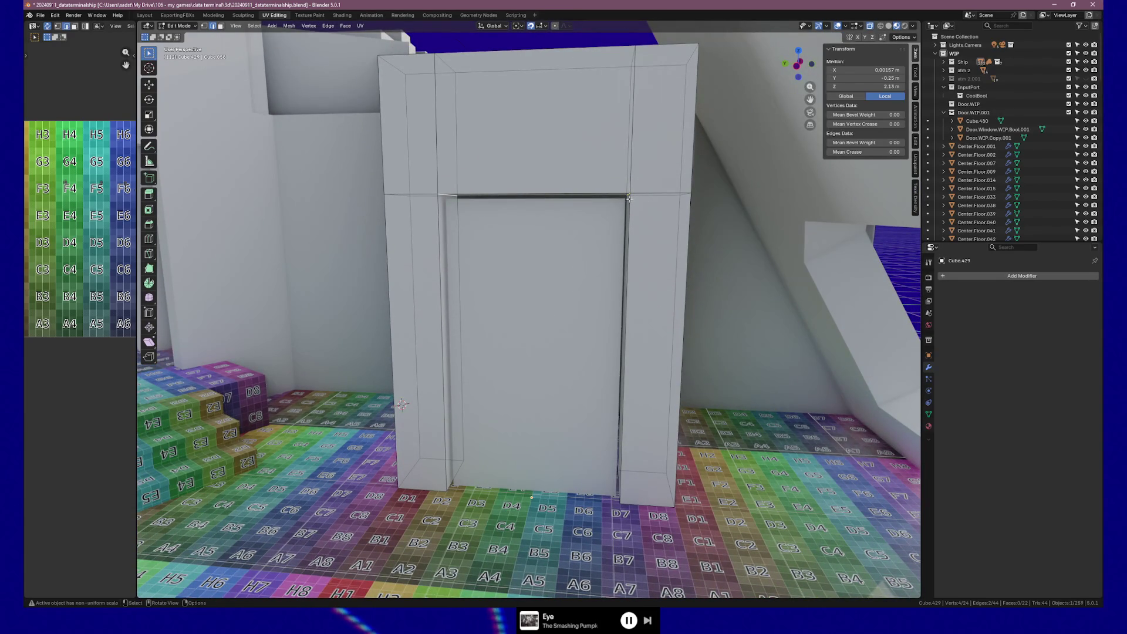
Step: Cut two edge loops through the top beam and spread them apart along Y to 2.6
{"action": "key", "text": "ctrl+r"}
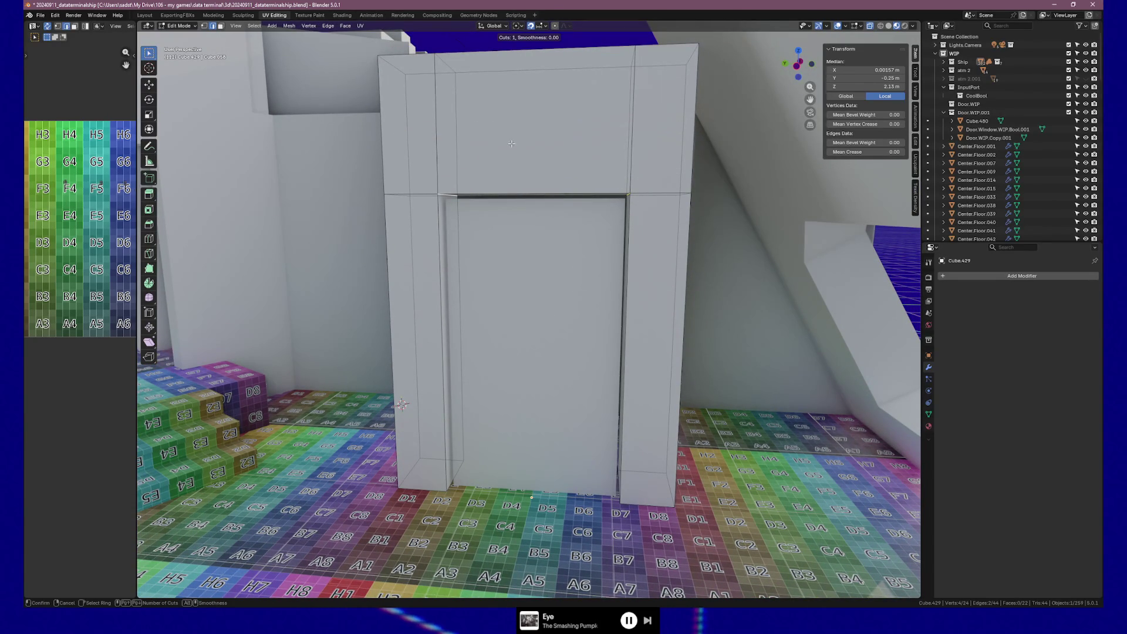
{"action": "scroll", "coordinate": [511, 186], "scroll_direction": "up", "scroll_amount": 1}
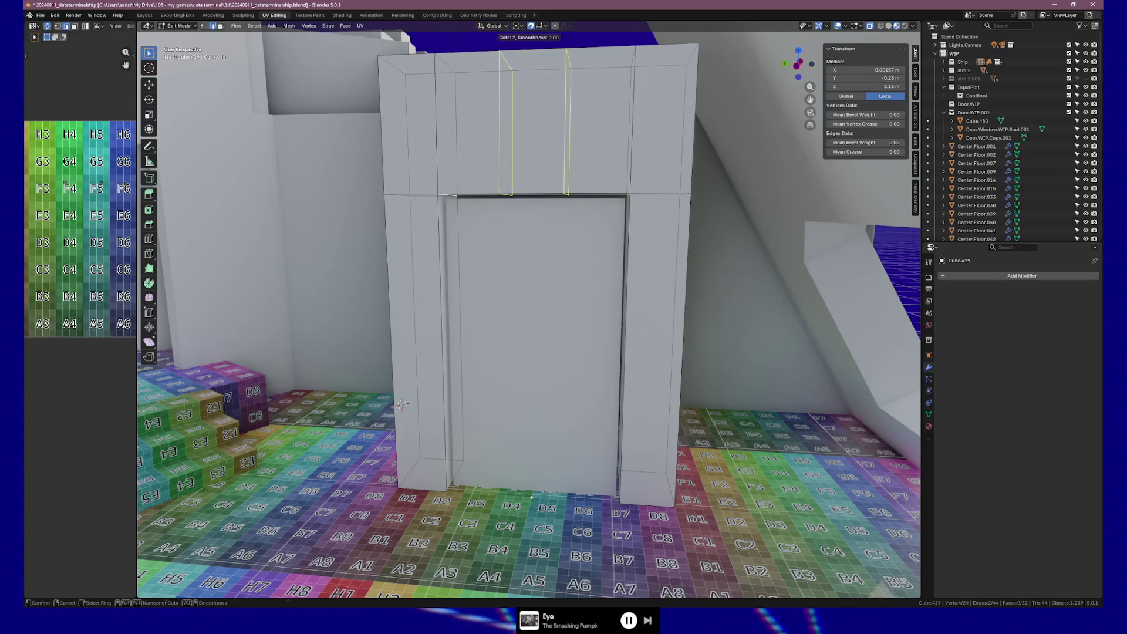
{"action": "left_click", "coordinate": [511, 185]}
{"action": "right_click", "coordinate": [511, 185]}
{"action": "key", "text": "s"}
{"action": "key", "text": "y"}
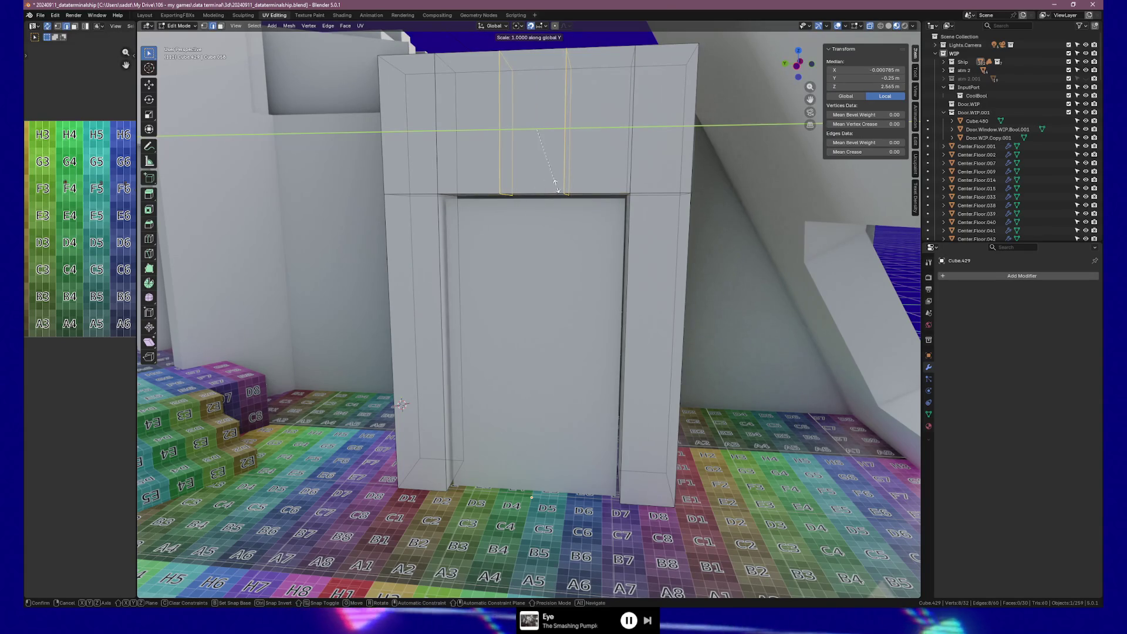
{"action": "left_click", "coordinate": [381, 176]}
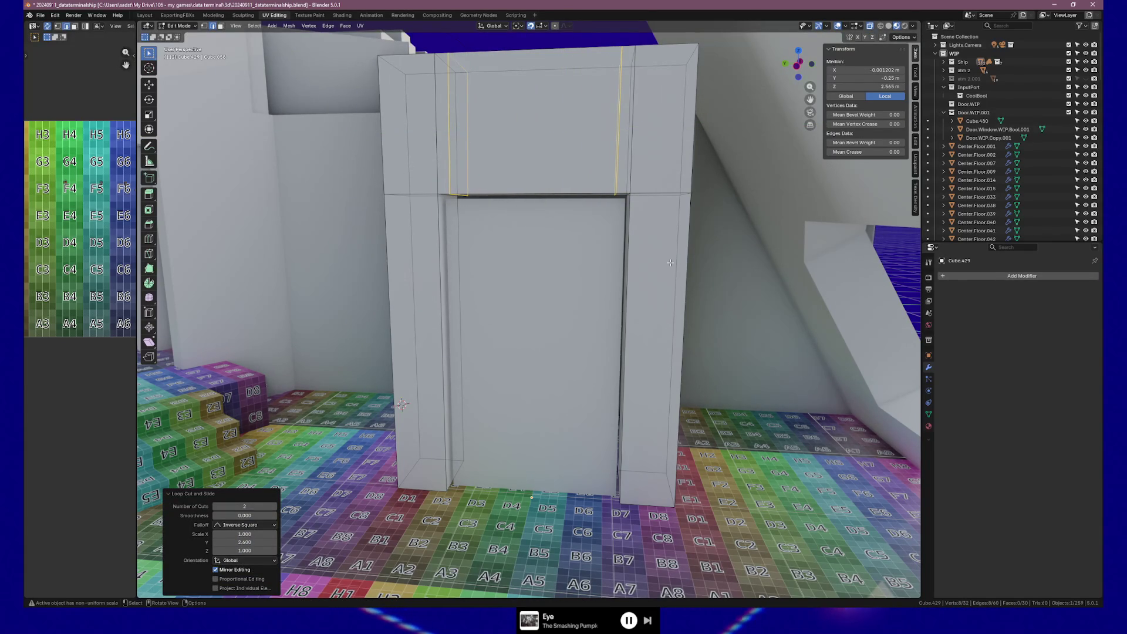
Step: Cut a loop down each side pillar and slide them near the opening's top at about 2.02 m
{"action": "key", "text": "g"}
{"action": "key", "text": "g"}
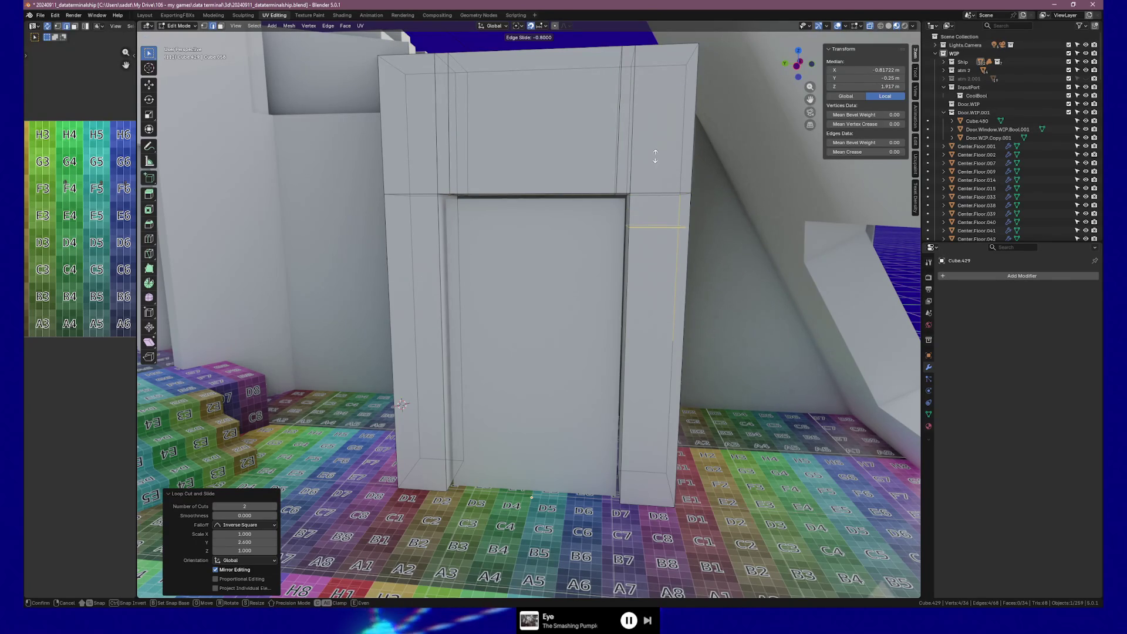
{"action": "left_click", "coordinate": [654, 137]}
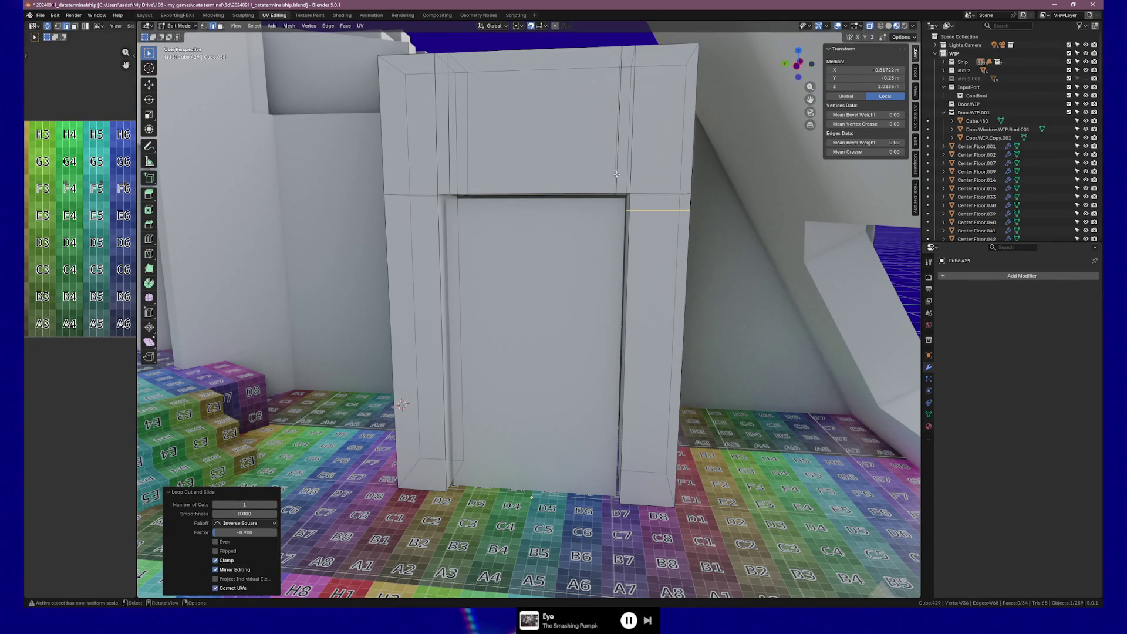
{"action": "key", "text": "ctrl+r"}
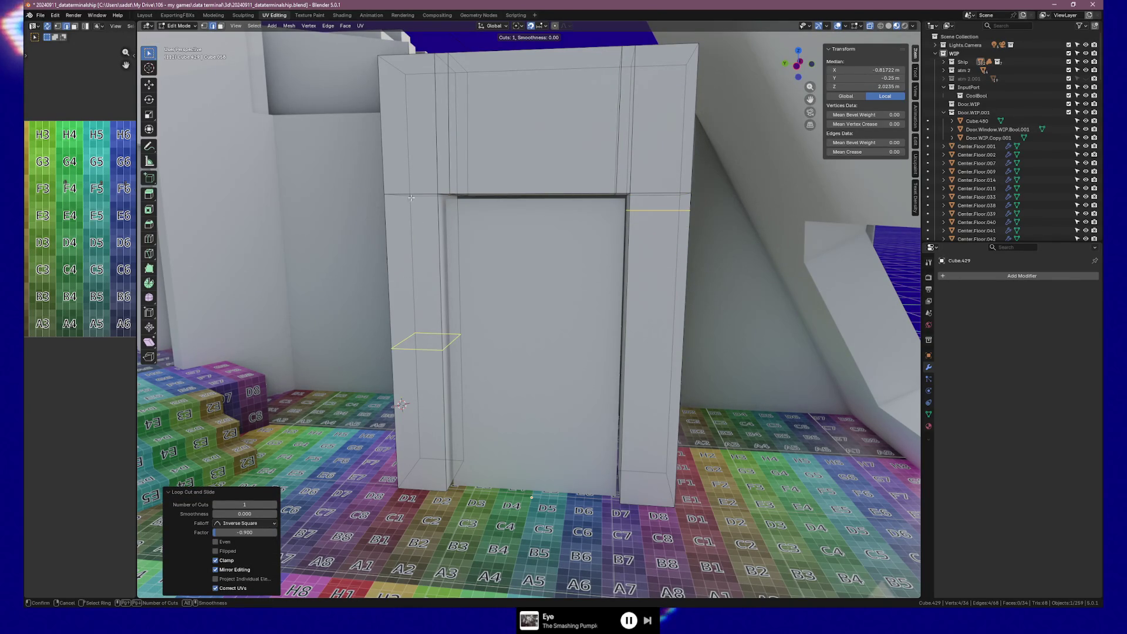
{"action": "left_click", "coordinate": [410, 197]}
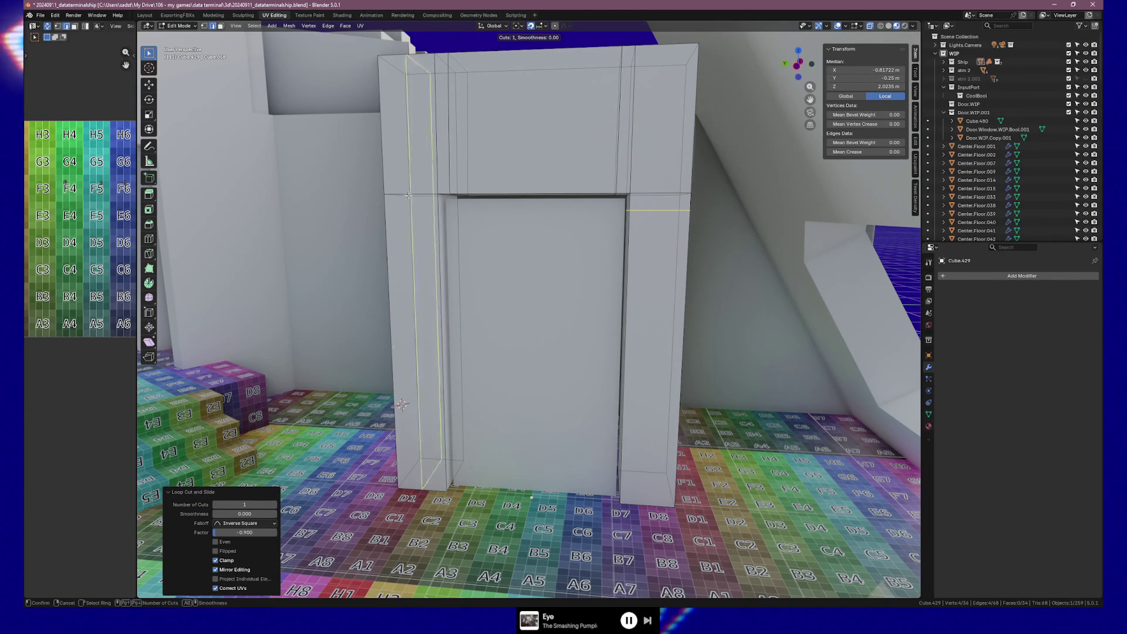
{"action": "left_click", "coordinate": [406, 106]}
{"action": "mouse_move", "coordinate": [406, 105]}
{"action": "middle_mouse_down"}
{"action": "mouse_move", "coordinate": [442, 232]}
{"action": "mouse_move", "coordinate": [482, 284]}
{"action": "middle_mouse_up"}
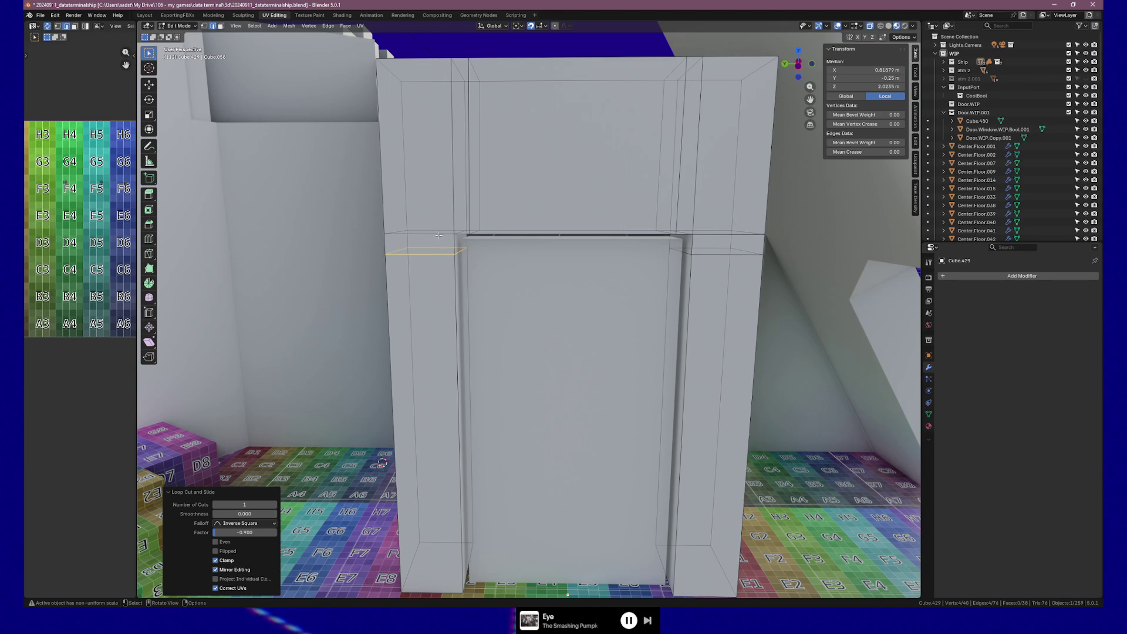
{"action": "left_click", "coordinate": [439, 234]}
{"action": "middle_click_drag", "start_coordinate": [438, 234], "coordinate": [466, 238]}
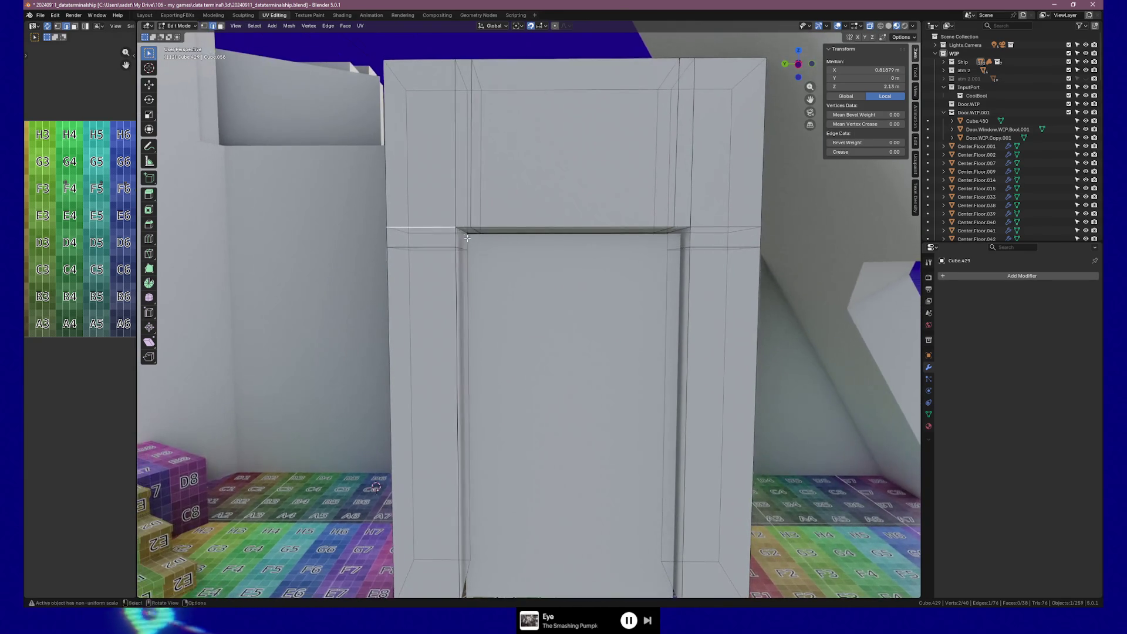
{"action": "left_click", "coordinate": [467, 233]}
{"action": "left_click", "coordinate": [471, 234], "text": "shift"}
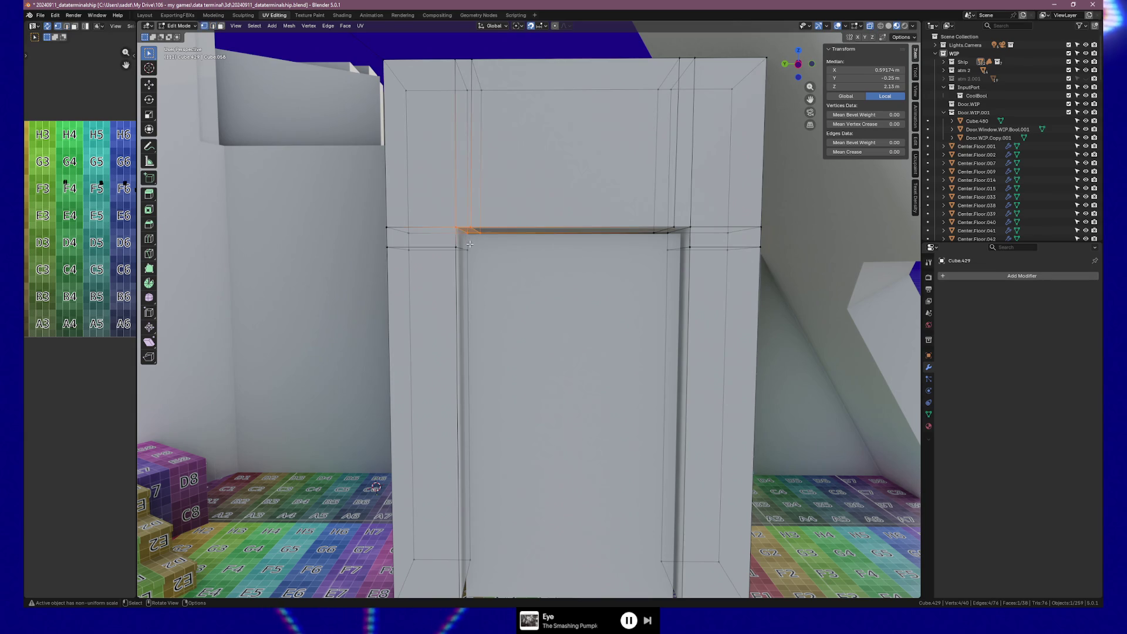
{"action": "left_click", "coordinate": [471, 233]}
{"action": "middle_click_drag", "start_coordinate": [471, 233], "coordinate": [460, 226]}
{"action": "left_click", "coordinate": [460, 225], "text": "shift"}
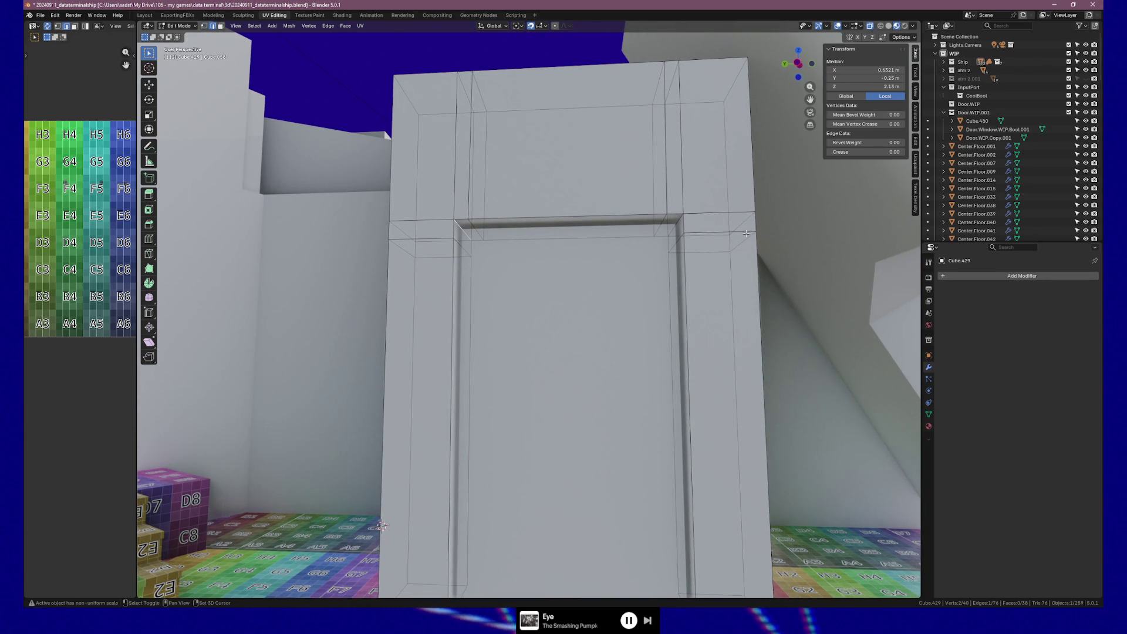
{"action": "middle_click_drag", "start_coordinate": [675, 229], "coordinate": [765, 289]}
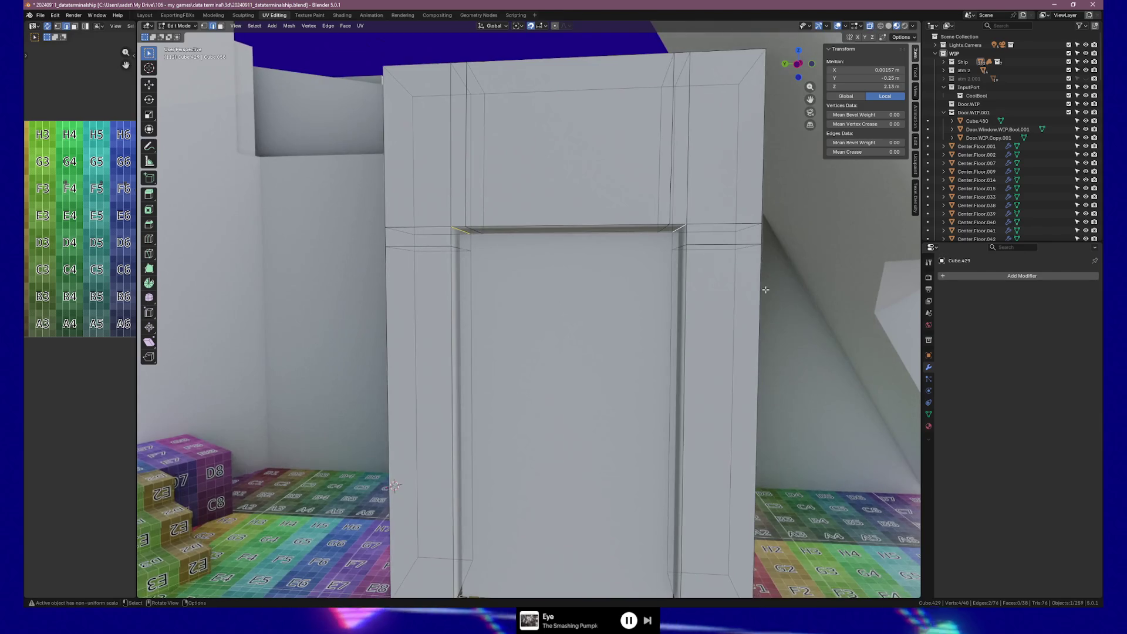
{"action": "key", "text": "g"}
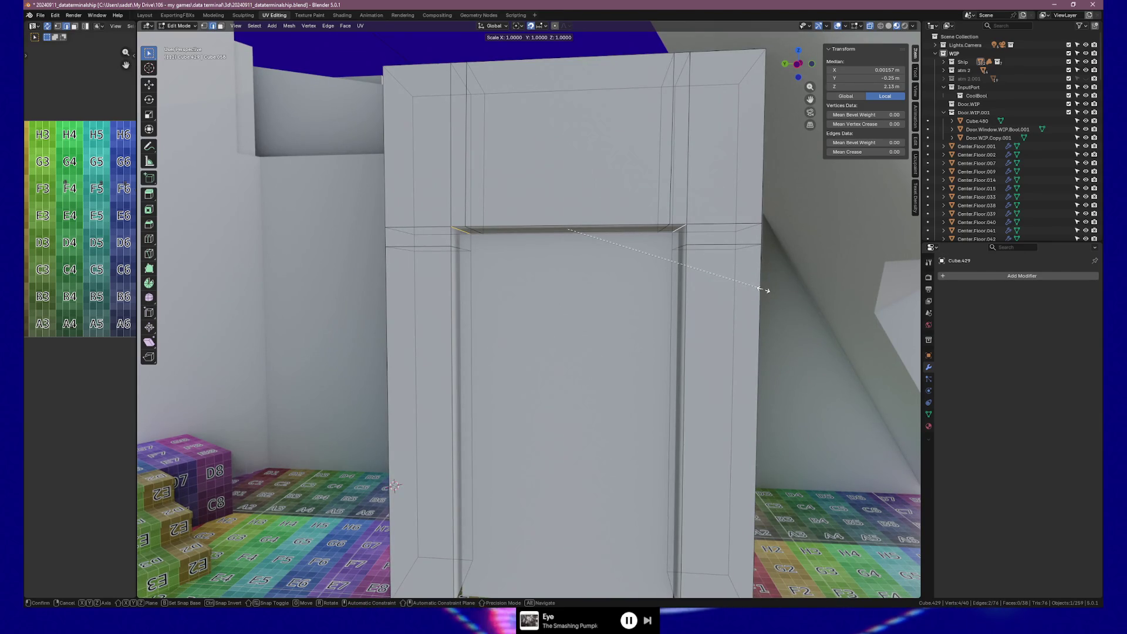
{"action": "key", "text": "shift+x"}
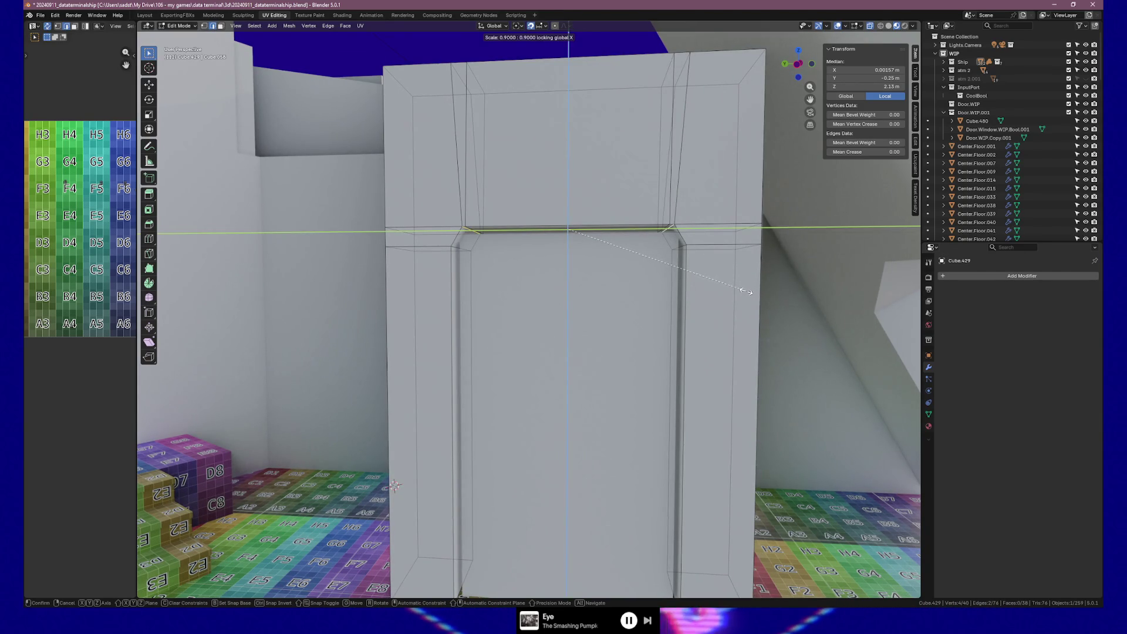
{"action": "key", "text": "Escape"}
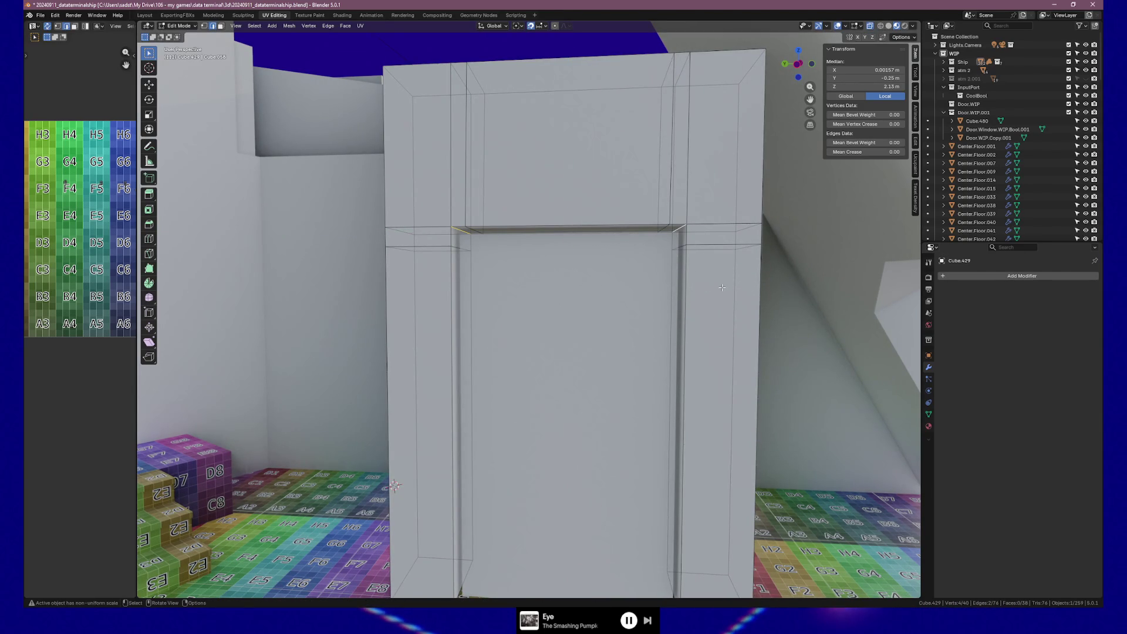
{"action": "key", "text": "s"}
{"action": "key", "text": "shift+x"}
{"action": "key", "text": "Escape"}
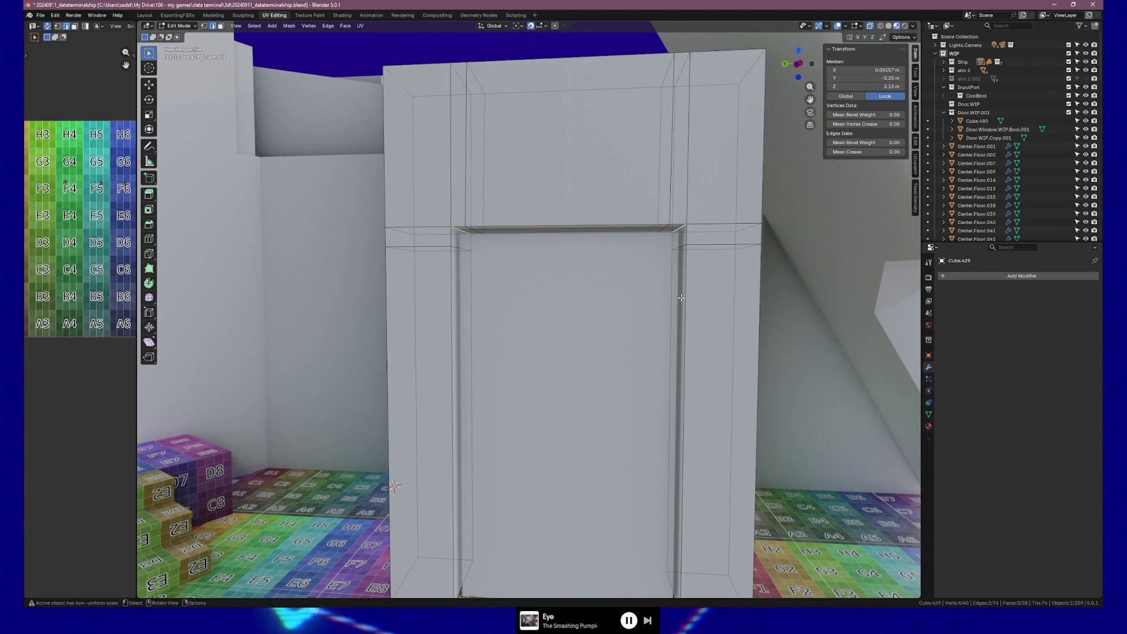
{"action": "key", "text": "s"}
{"action": "left_click", "coordinate": [742, 296]}
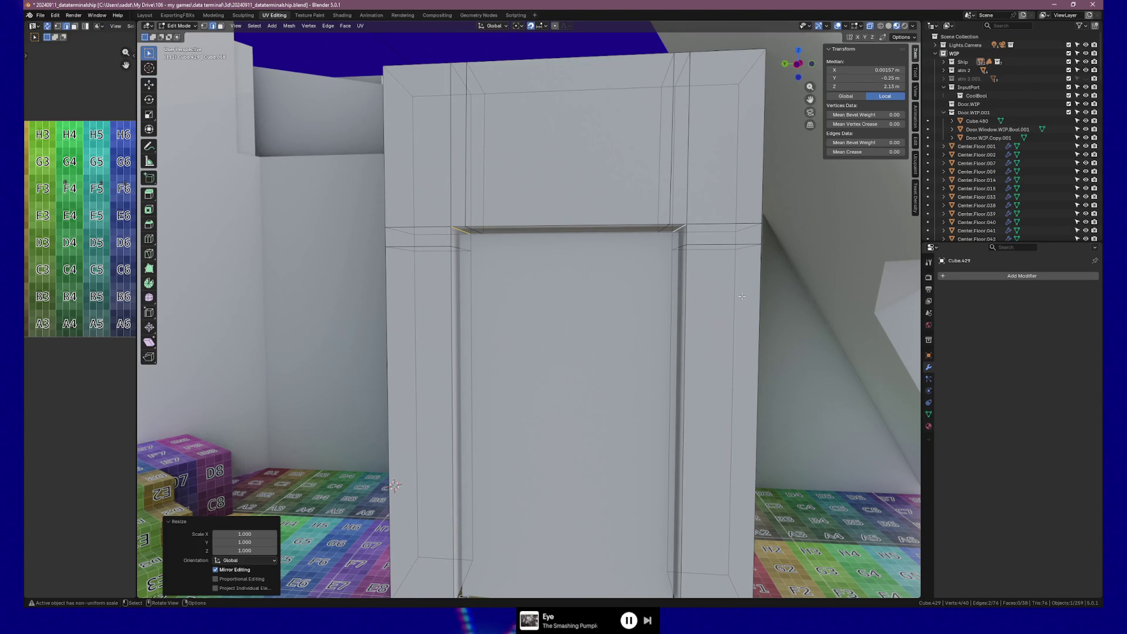
{"action": "key", "text": "KP_1"}
{"action": "key", "text": "KP_3"}
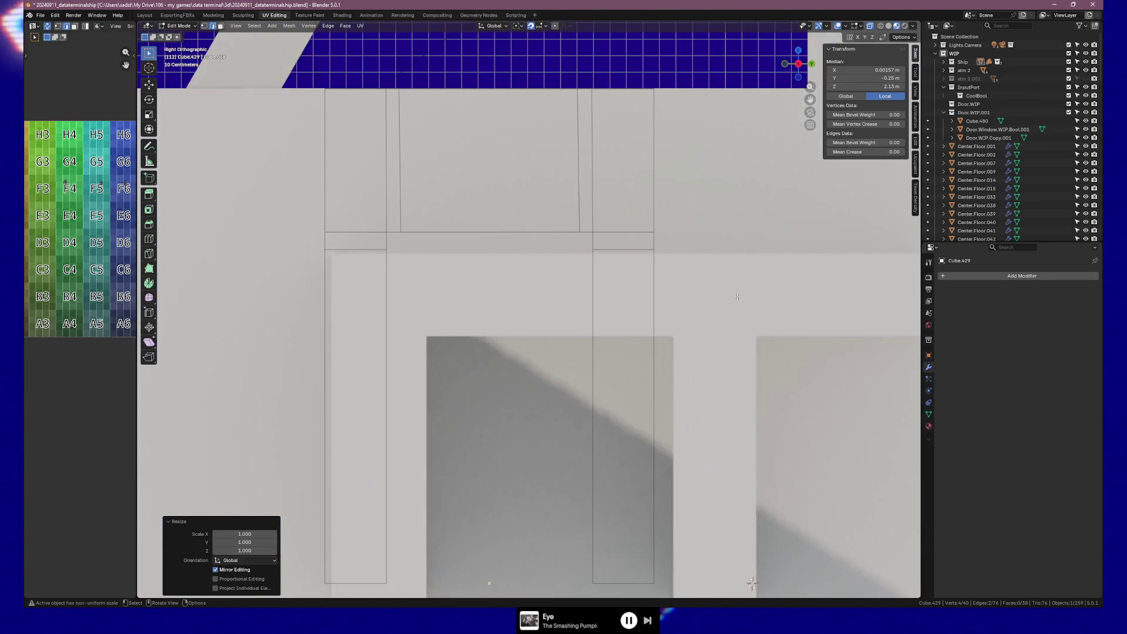
{"action": "key", "text": "g"}
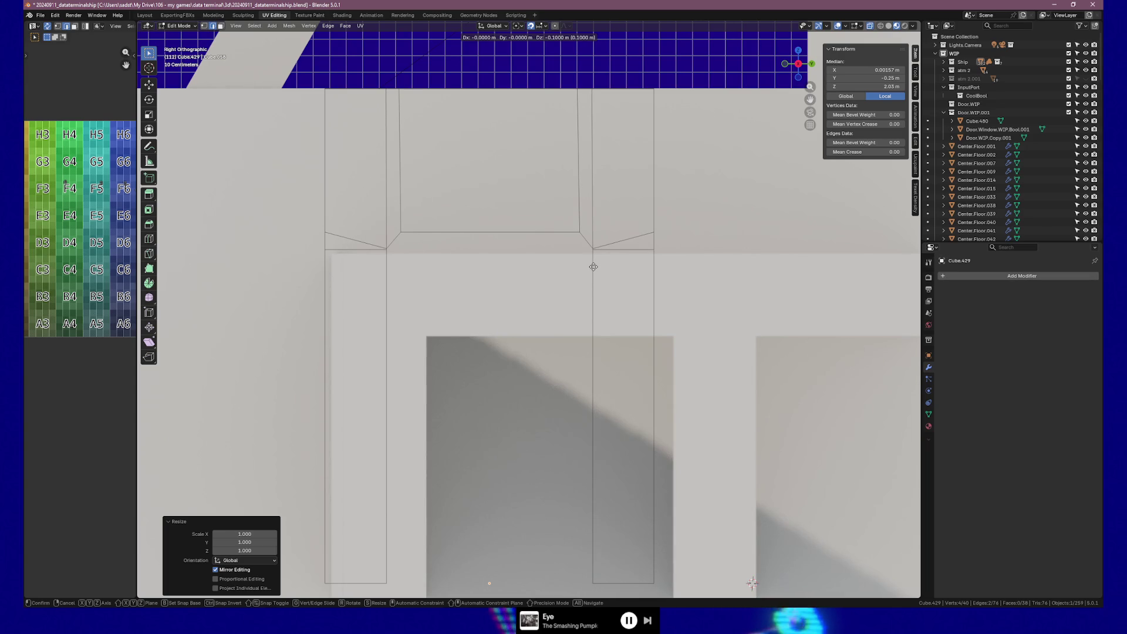
{"action": "key", "text": "Return"}
{"action": "key", "text": "s"}
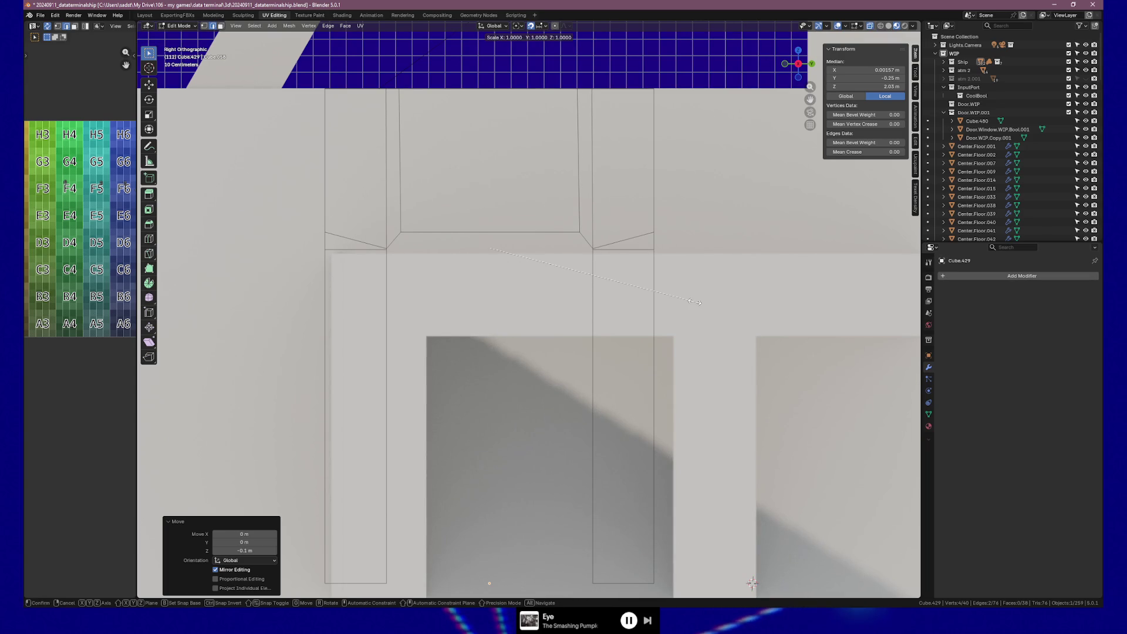
{"action": "key", "text": "y"}
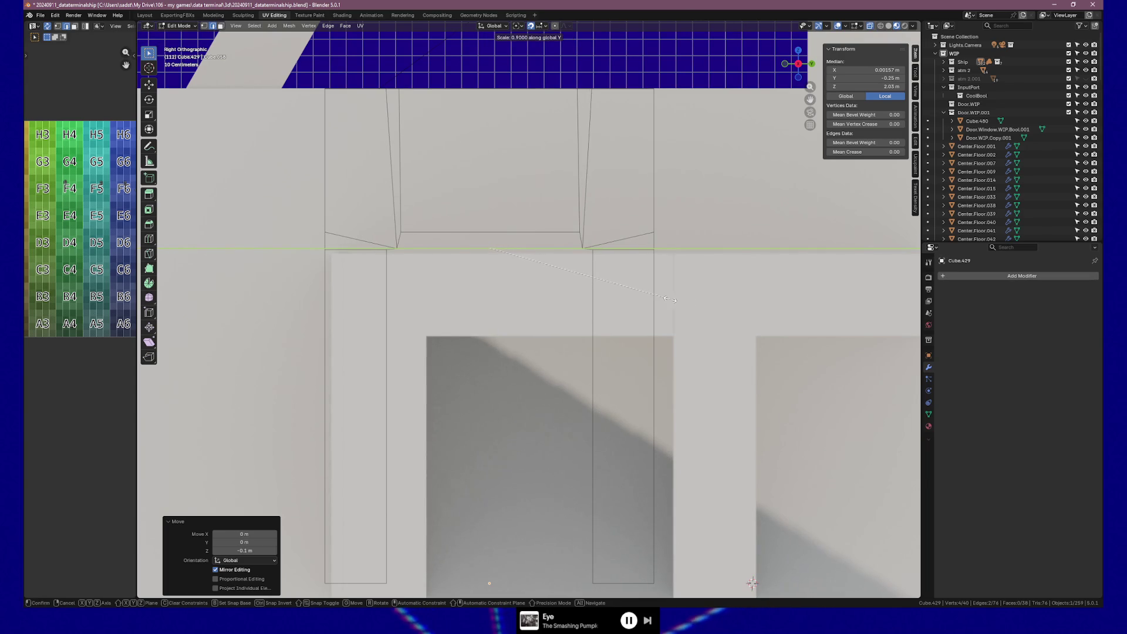
{"action": "left_click", "coordinate": [671, 299]}
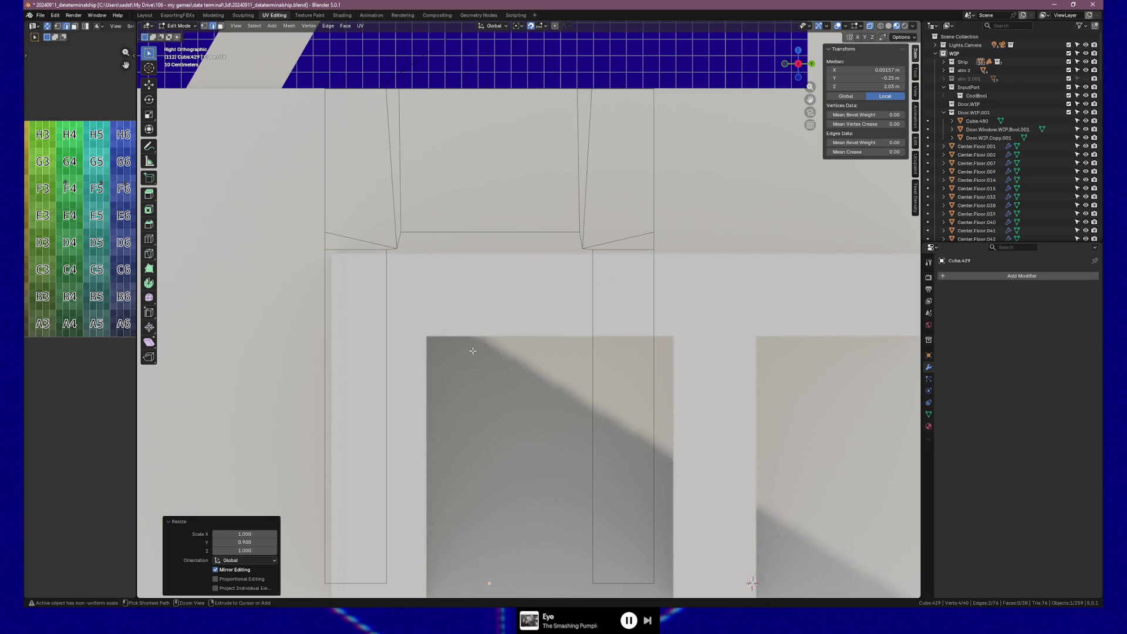
{"action": "key", "text": "ctrl+z"}
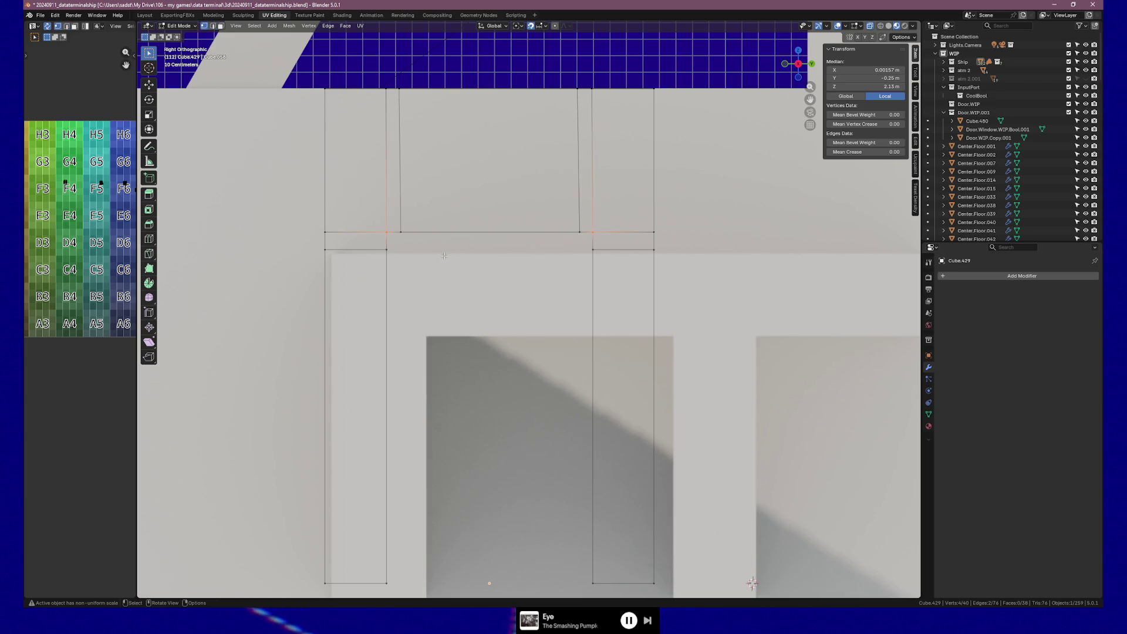
{"action": "middle_click_drag", "start_coordinate": [443, 256], "coordinate": [529, 315]}
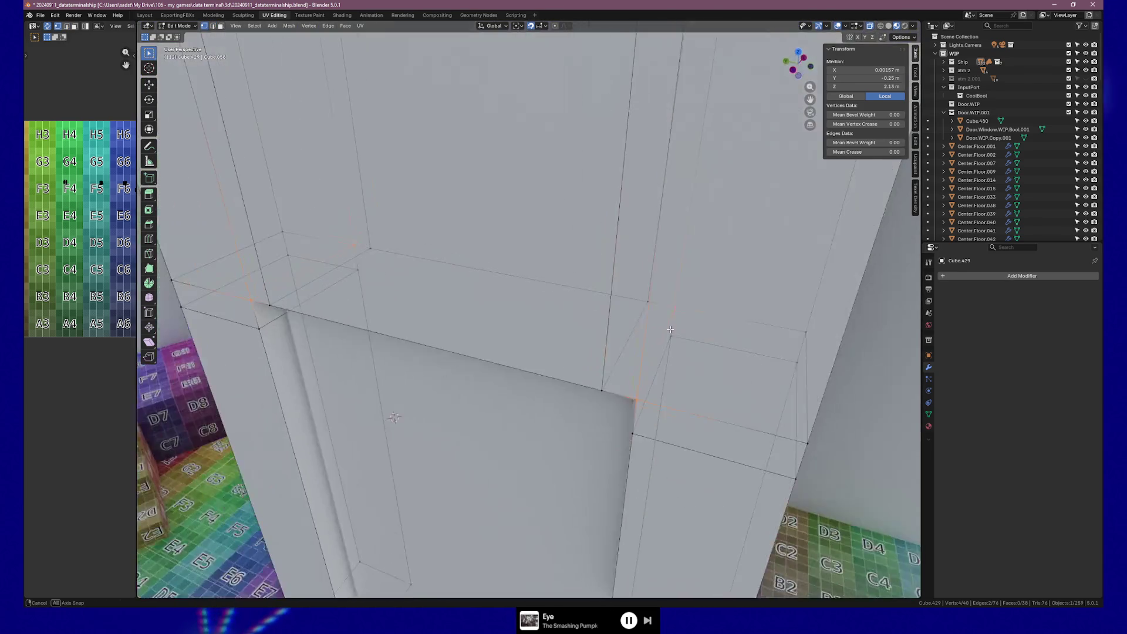
Step: With X-ray off, merge the stray vertex pairs at the opening's upper-right corner At Last
{"action": "mouse_move", "coordinate": [529, 315]}
{"action": "middle_mouse_down"}
{"action": "mouse_move", "coordinate": [685, 312]}
{"action": "mouse_move", "coordinate": [605, 308]}
{"action": "middle_mouse_up"}
{"action": "key", "text": "alt+z"}
{"action": "left_click", "coordinate": [604, 308]}
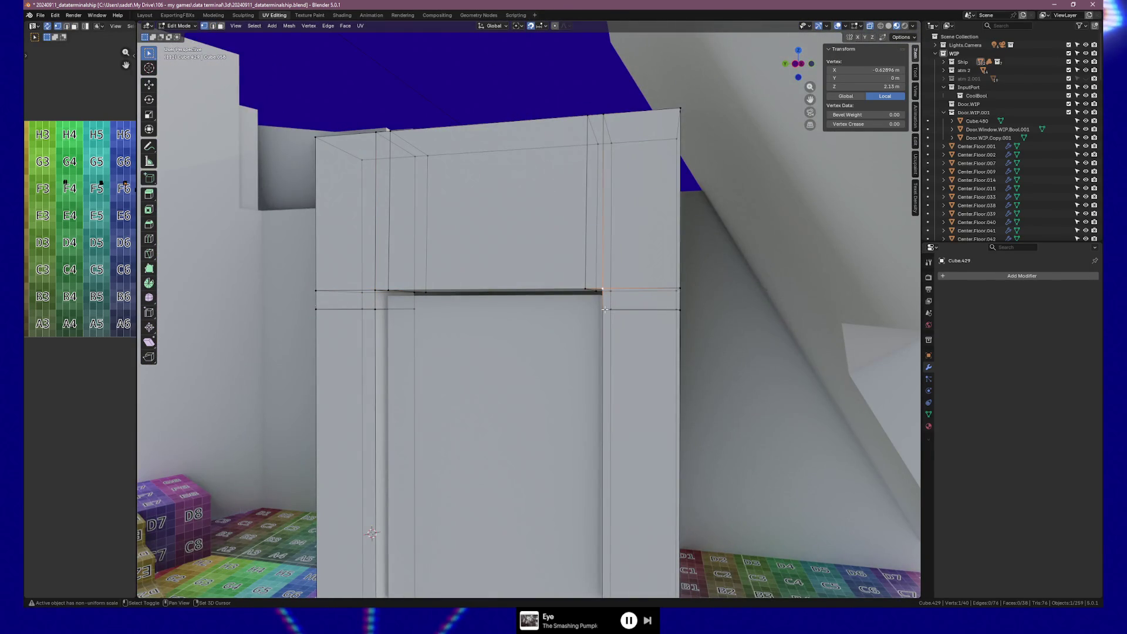
{"action": "key", "text": "m"}
{"action": "left_click", "coordinate": [655, 319]}
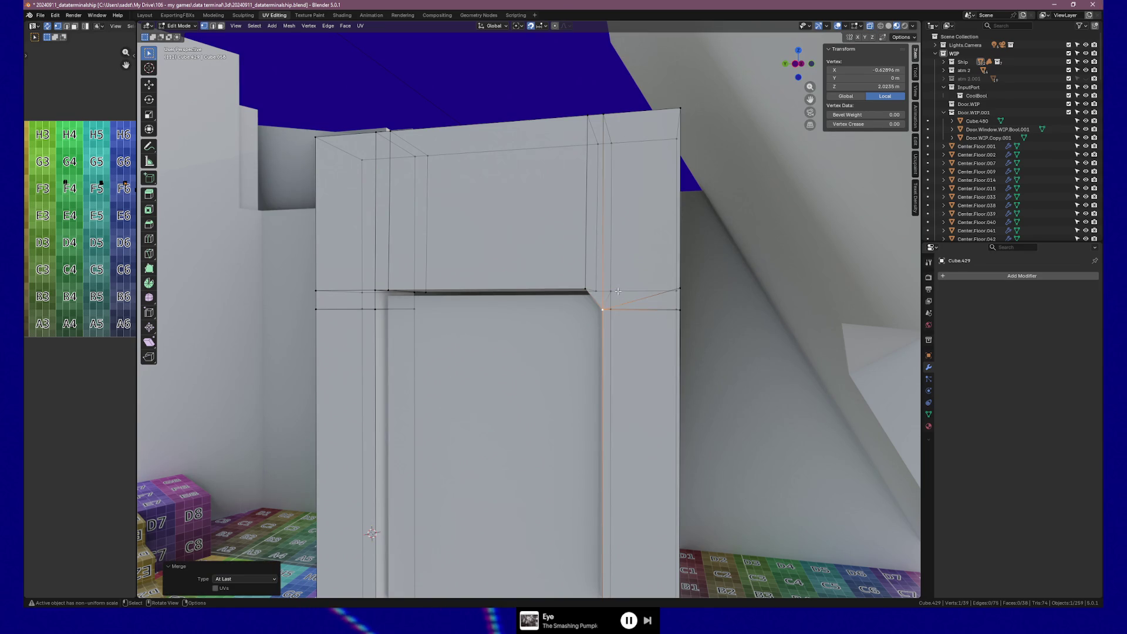
{"action": "left_click", "coordinate": [617, 292]}
{"action": "key", "text": "m"}
{"action": "left_click", "coordinate": [614, 310]}
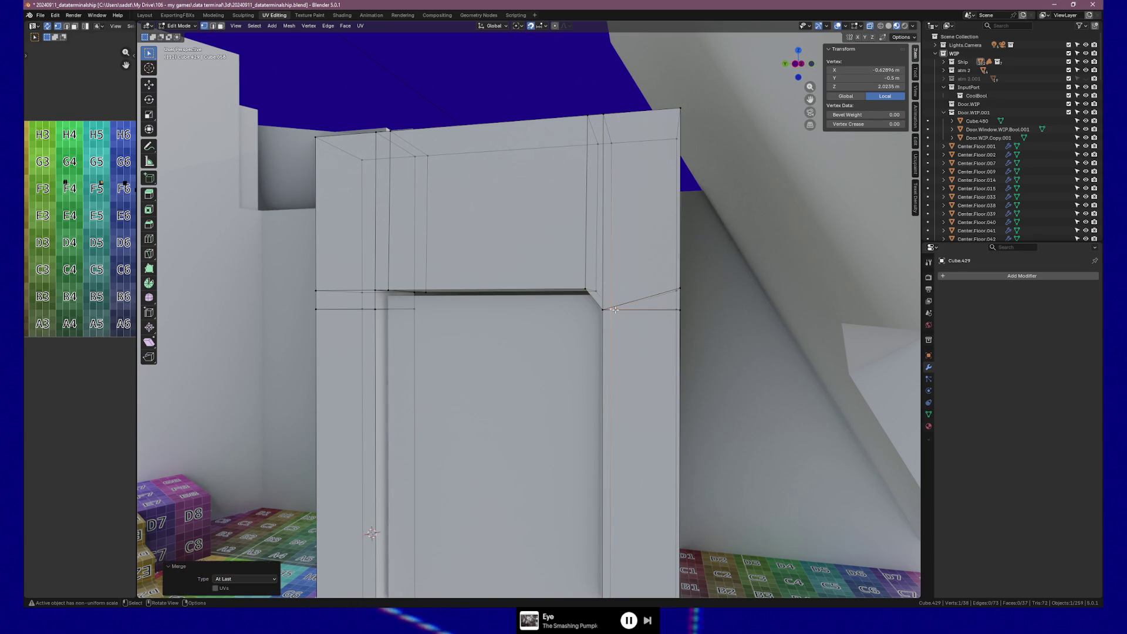
{"action": "left_click", "coordinate": [682, 292]}
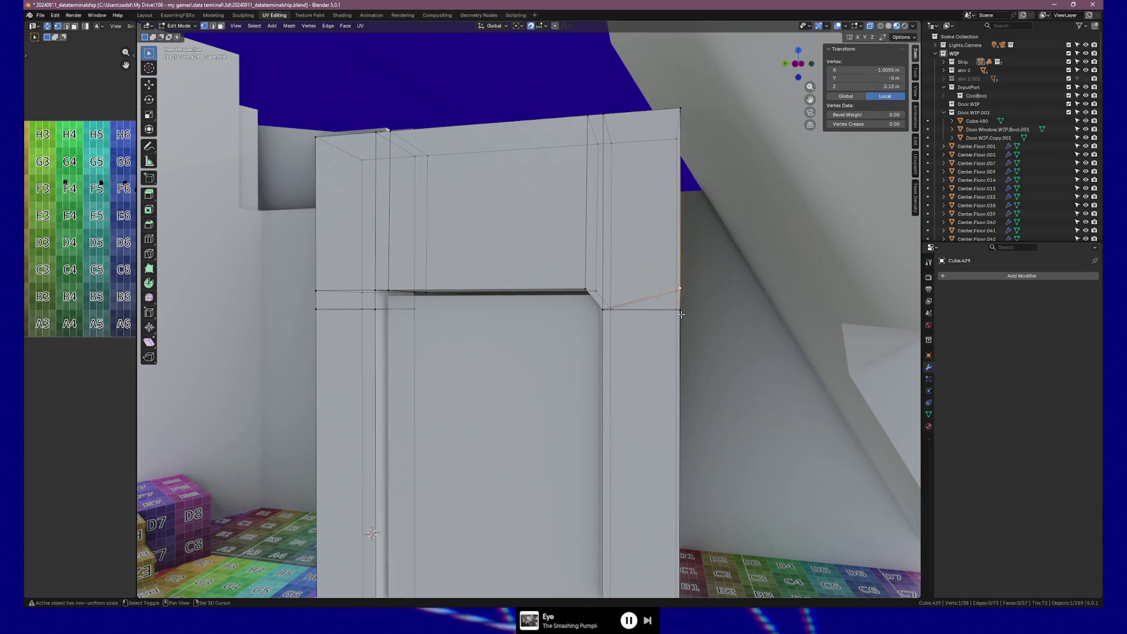
{"action": "key", "text": "m"}
{"action": "left_click", "coordinate": [680, 314]}
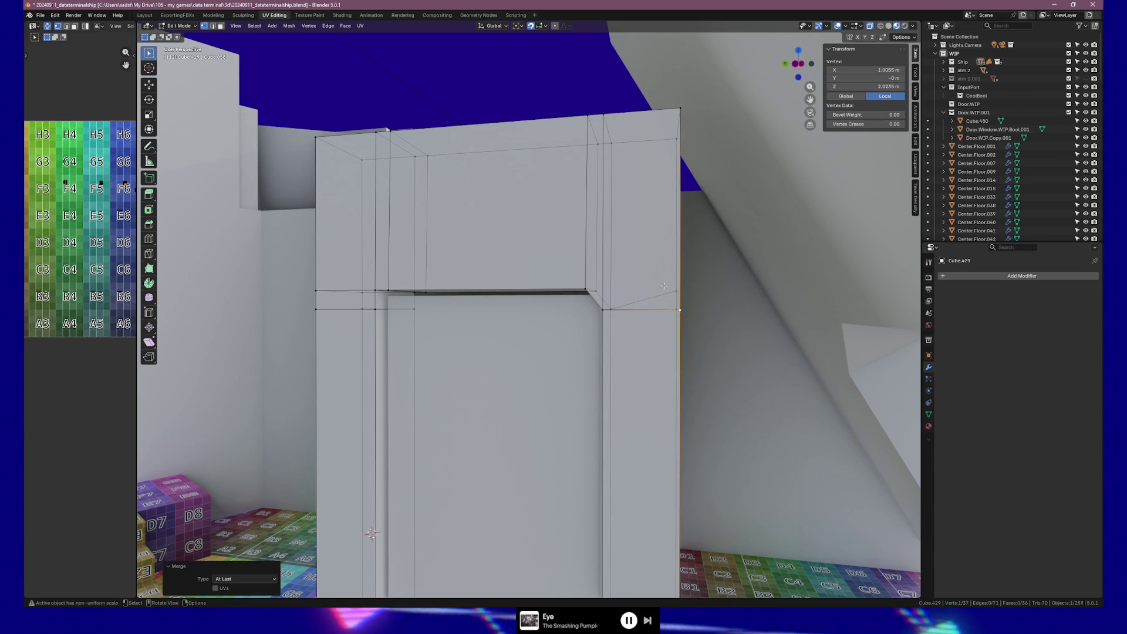
{"action": "left_click", "coordinate": [674, 309]}
{"action": "left_click", "coordinate": [675, 308], "text": "shift"}
{"action": "key", "text": "m"}
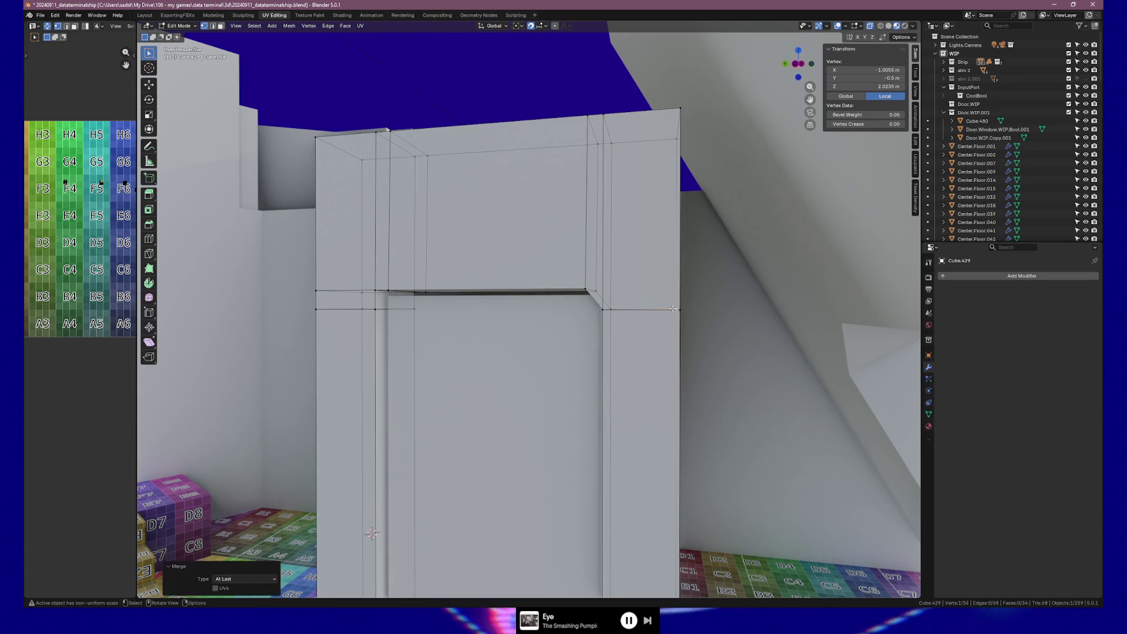
Step: Merge the stray vertex pairs at the upper-left corner At Last, then clear the selection
{"action": "left_click", "coordinate": [374, 291]}
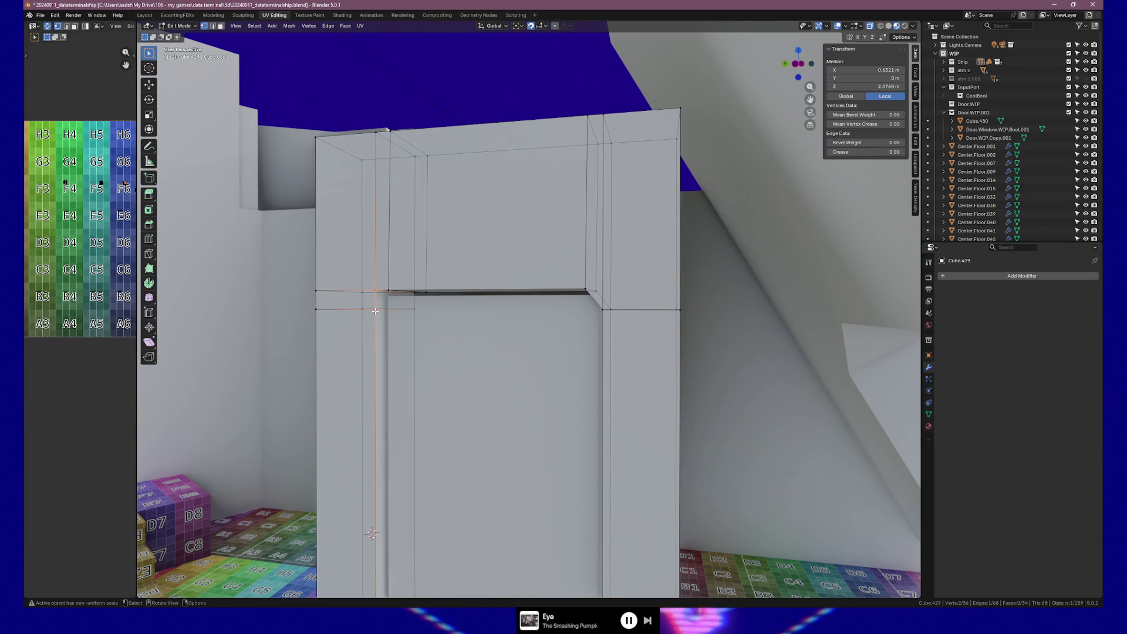
{"action": "key", "text": "m"}
{"action": "left_click", "coordinate": [389, 300]}
{"action": "left_click", "coordinate": [415, 310]}
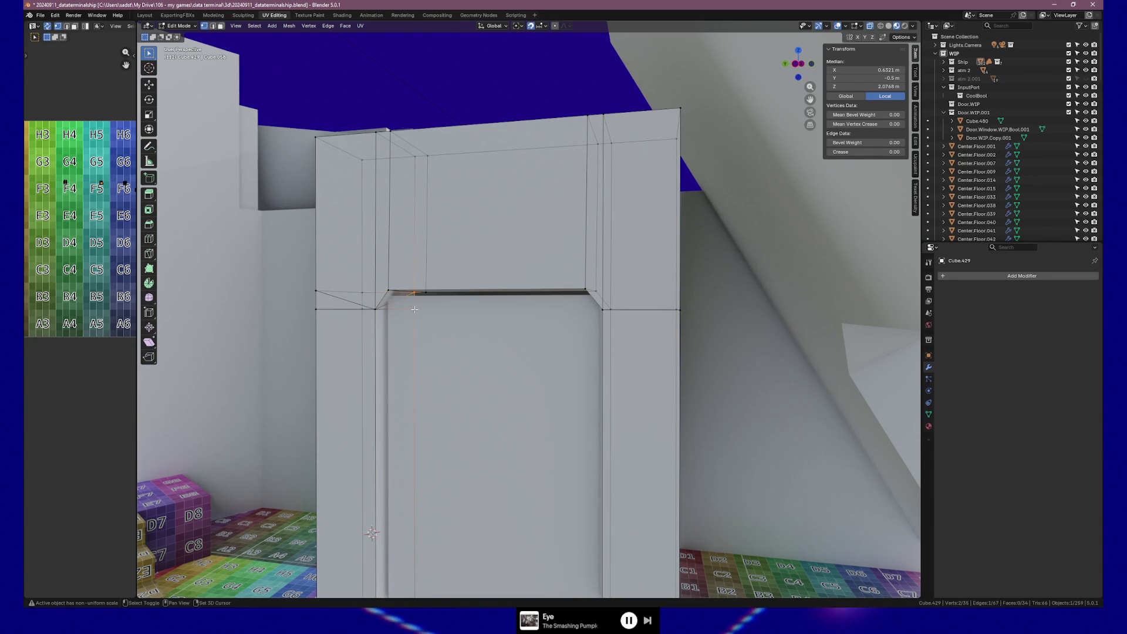
{"action": "key", "text": "m"}
{"action": "left_click", "coordinate": [415, 307]}
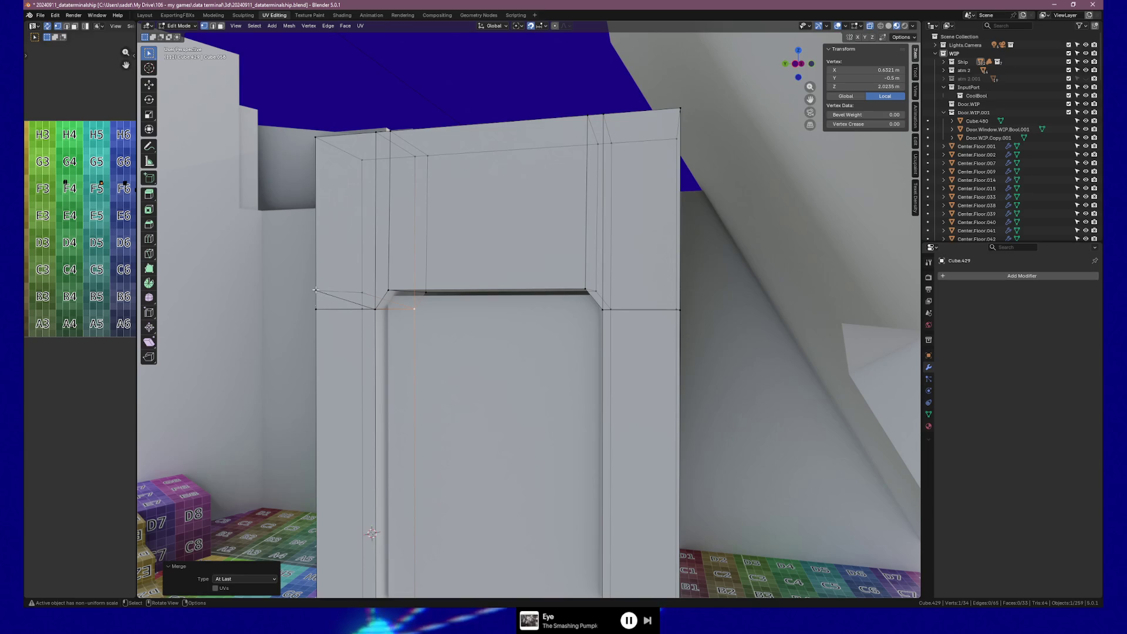
{"action": "left_click", "coordinate": [316, 309]}
{"action": "key", "text": "m"}
{"action": "left_click", "coordinate": [317, 310]}
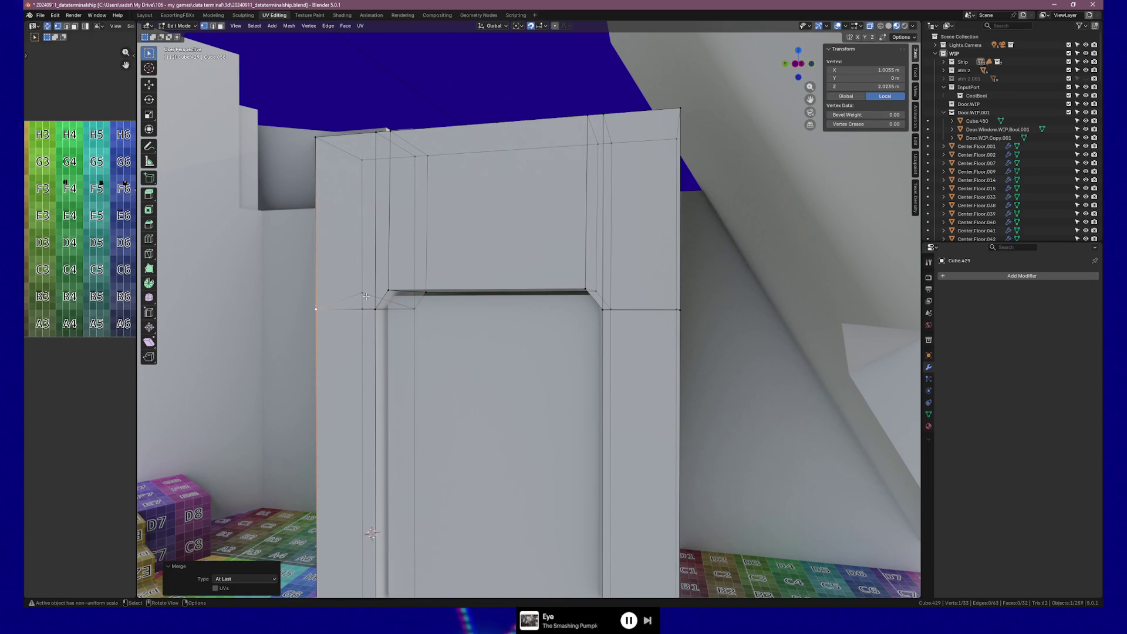
{"action": "left_click", "coordinate": [370, 308]}
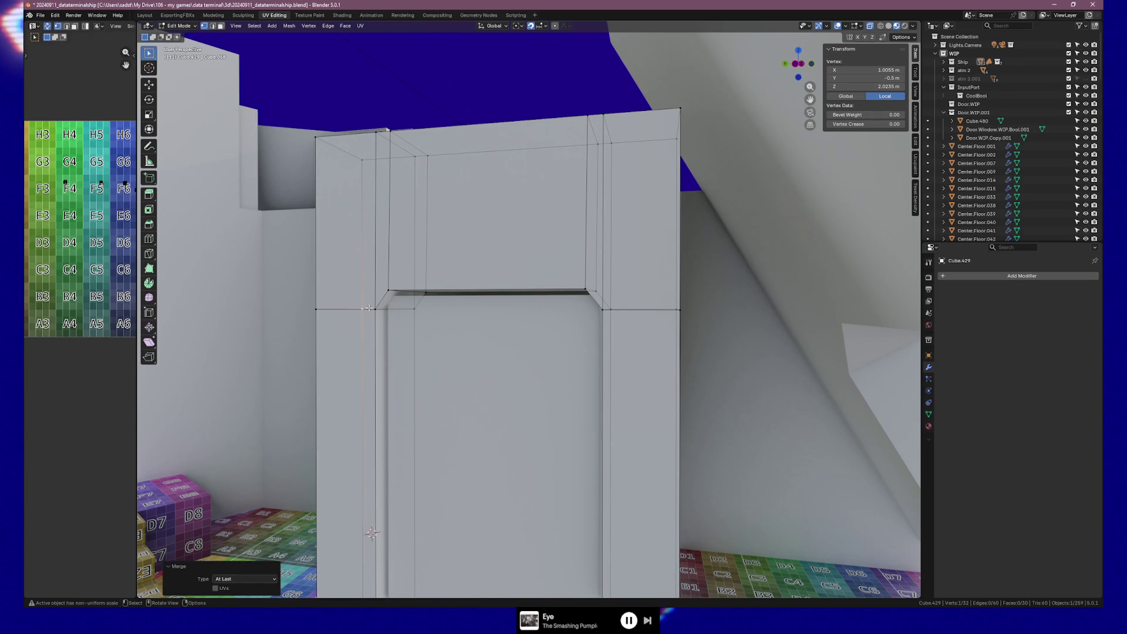
{"action": "left_click", "coordinate": [371, 533]}
{"action": "middle_click_drag", "start_coordinate": [371, 532], "coordinate": [372, 342]}
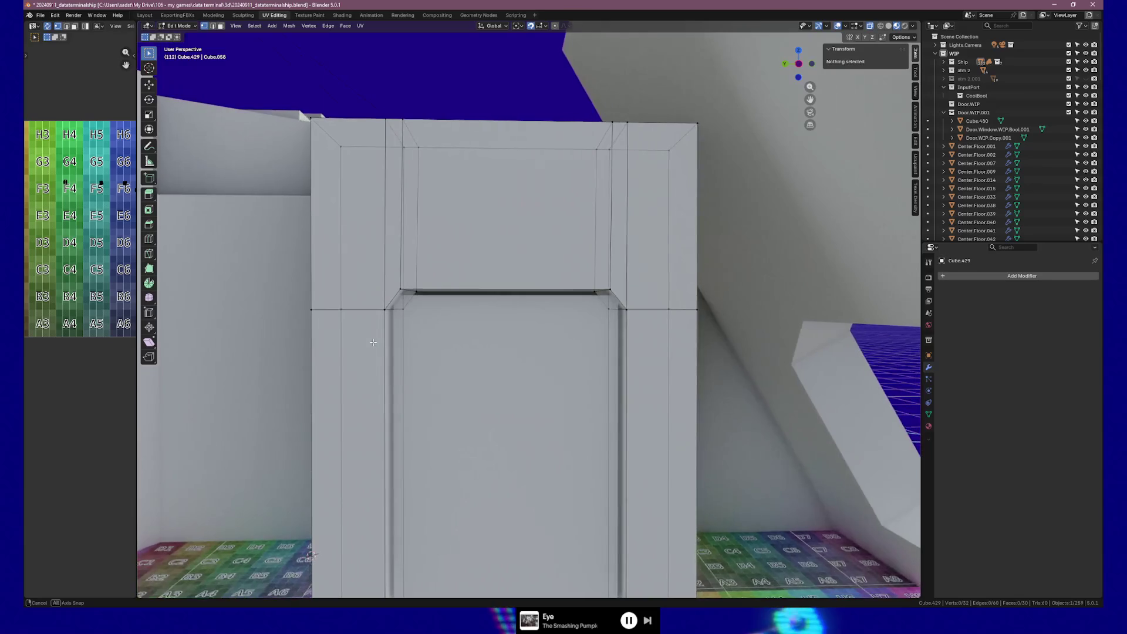
Step: Inspect the frame's left side and select the vertices at the doorway's upper-left corner
{"action": "middle_click_drag", "start_coordinate": [372, 342], "coordinate": [422, 293]}
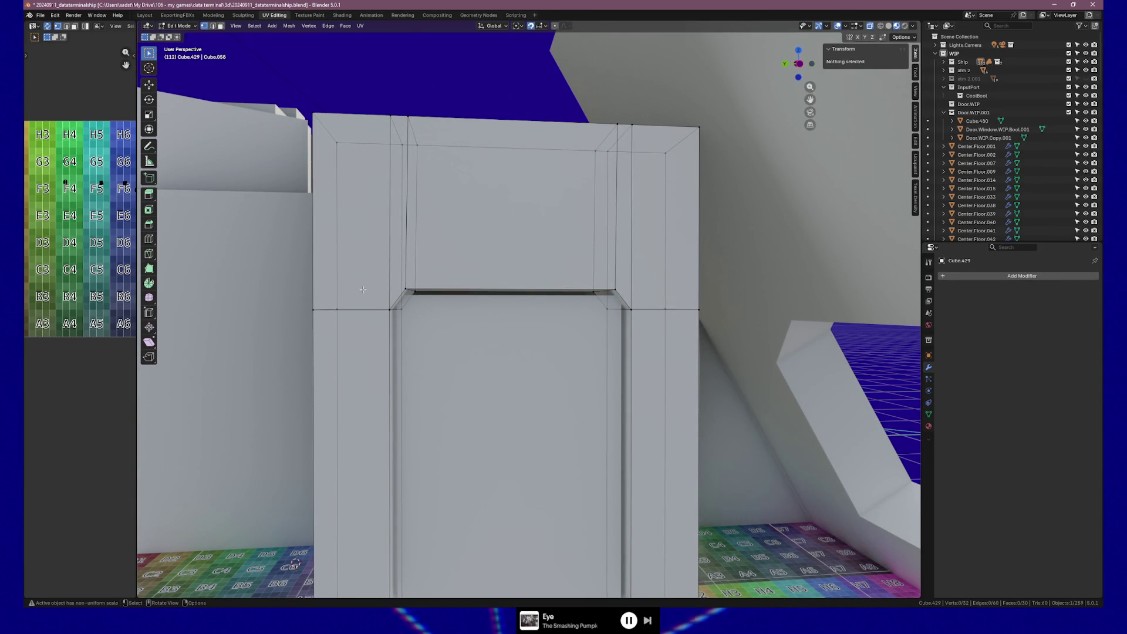
{"action": "middle_click_drag", "start_coordinate": [356, 300], "coordinate": [366, 300]}
{"action": "left_click", "coordinate": [366, 300]}
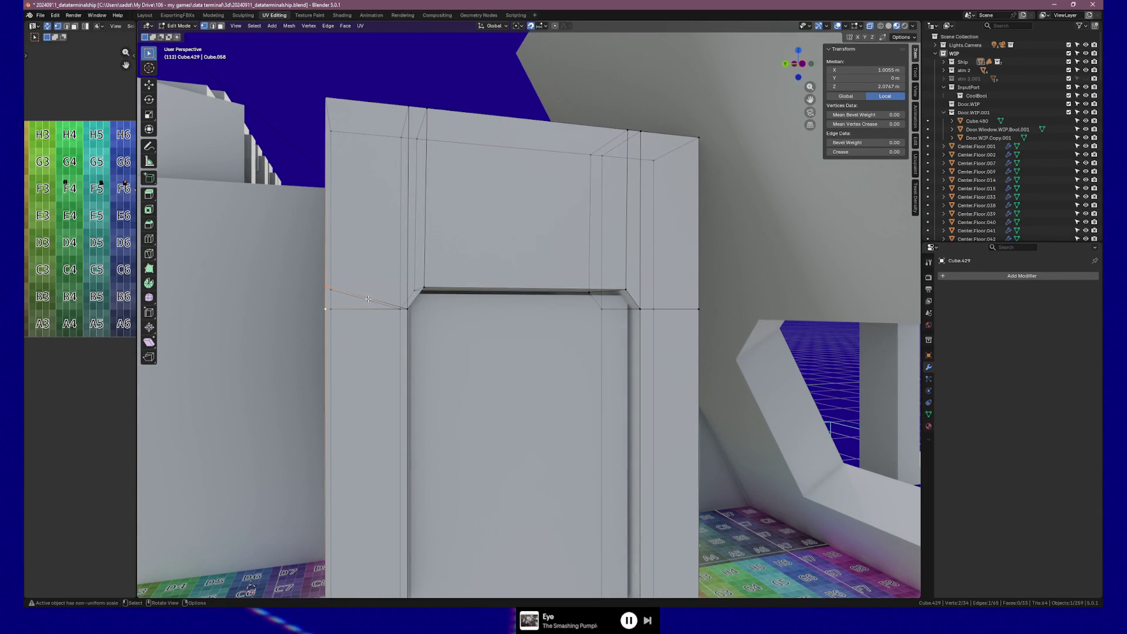
{"action": "middle_click_drag", "start_coordinate": [368, 299], "coordinate": [362, 302]}
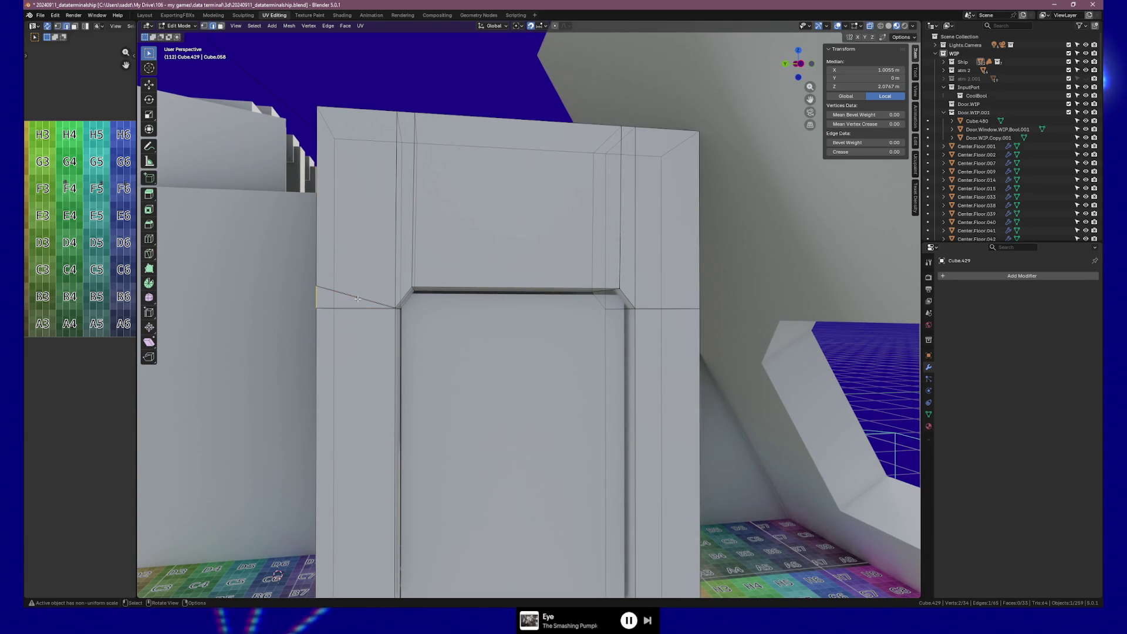
{"action": "left_click", "coordinate": [399, 293]}
{"action": "left_click", "coordinate": [399, 293], "text": "shift"}
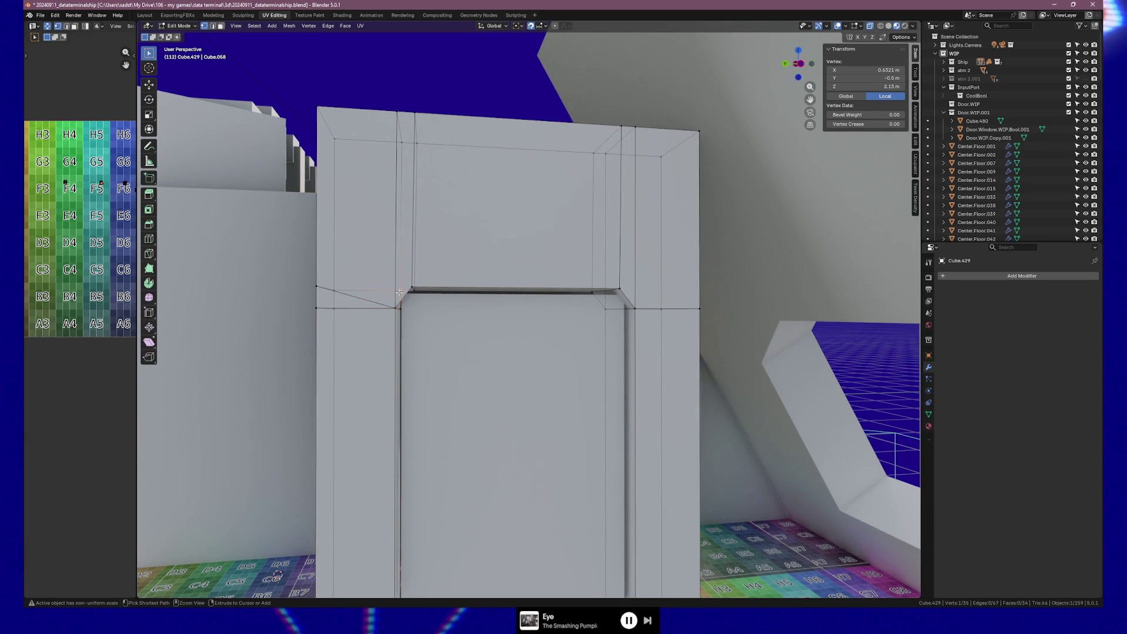
{"action": "left_click", "coordinate": [399, 293], "text": "shift"}
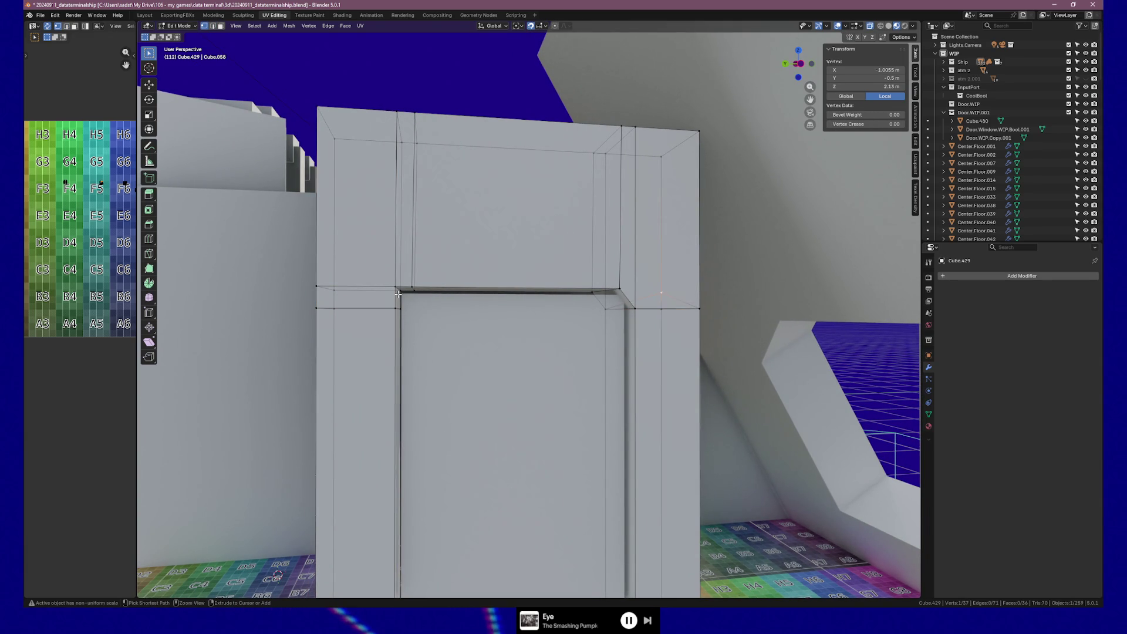
{"action": "left_click", "coordinate": [399, 293], "text": "shift"}
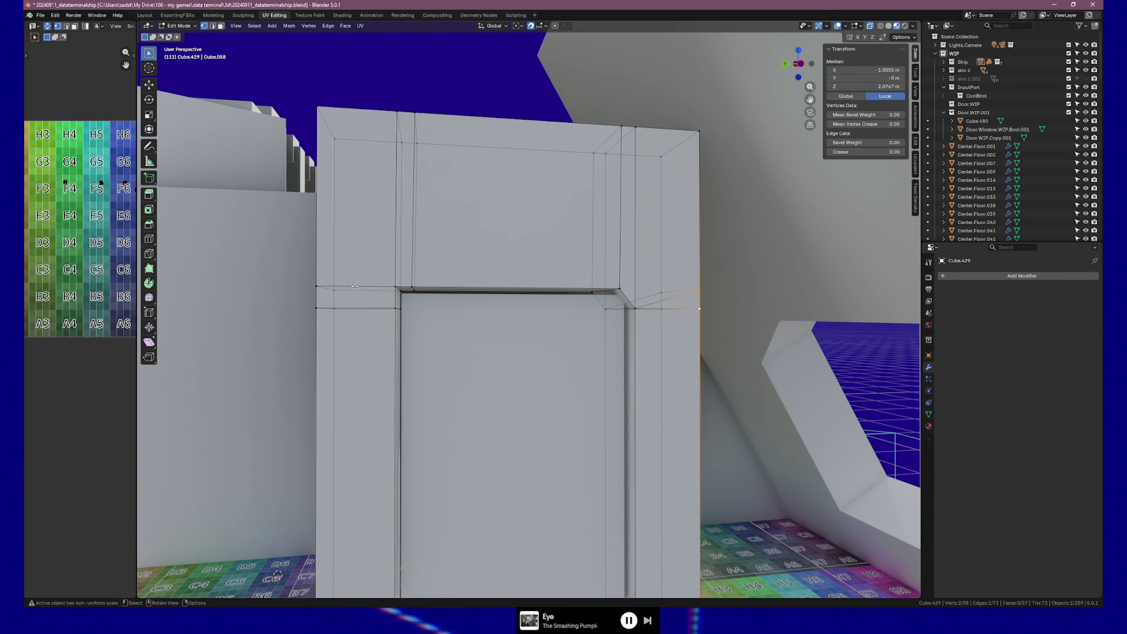
Step: Merge the upper-left corner into a single point, then select both slanted corner edges
{"action": "left_click", "coordinate": [391, 307], "text": "shift"}
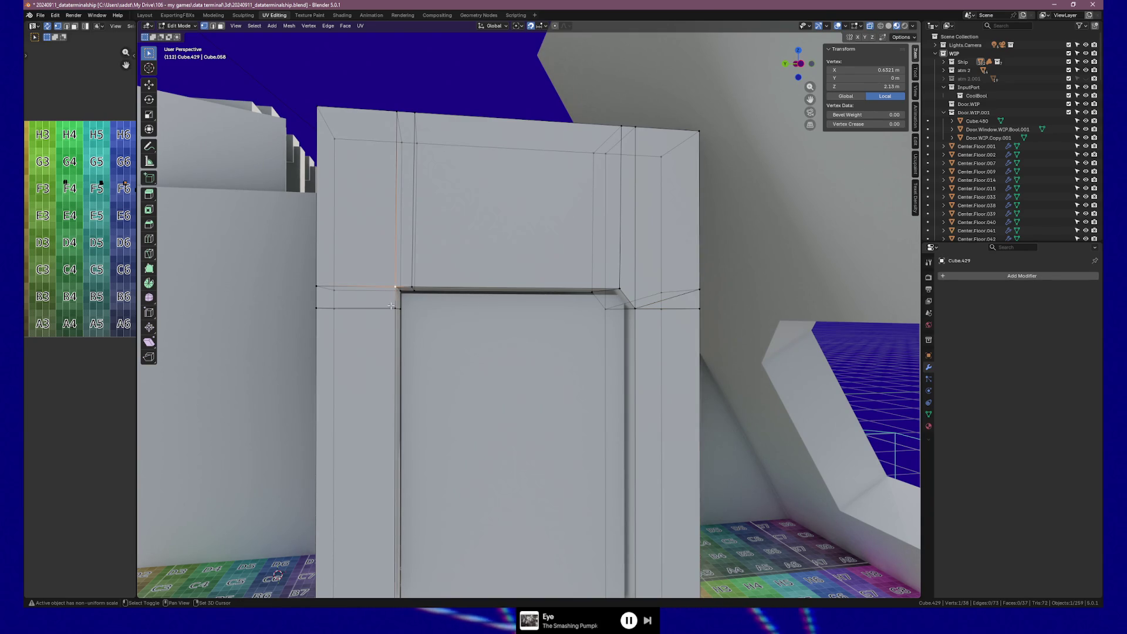
{"action": "key", "text": "m"}
{"action": "left_click", "coordinate": [392, 306]}
{"action": "key", "text": "m"}
{"action": "left_click", "coordinate": [400, 307]}
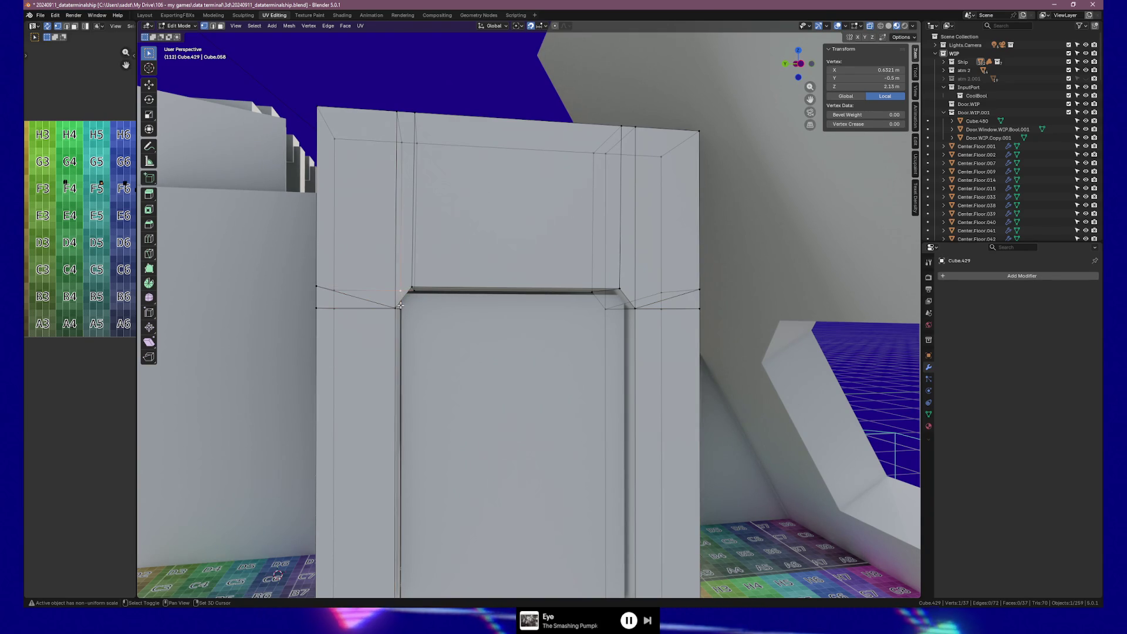
{"action": "left_click", "coordinate": [353, 308]}
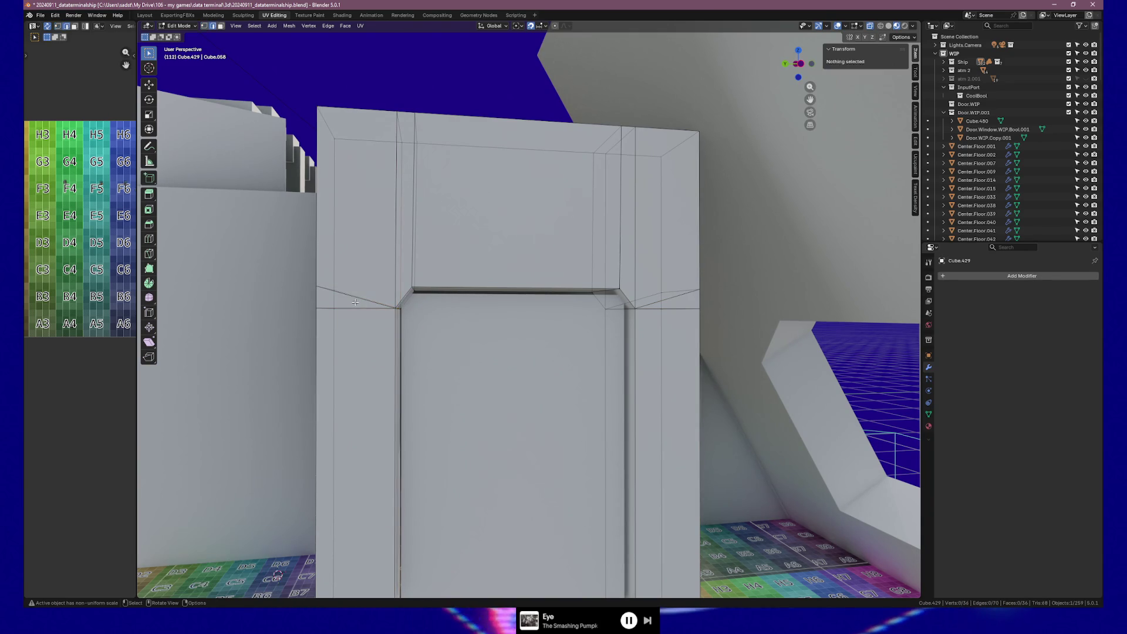
{"action": "middle_click_drag", "start_coordinate": [352, 308], "coordinate": [370, 308]}
{"action": "left_click", "coordinate": [671, 312], "text": "shift"}
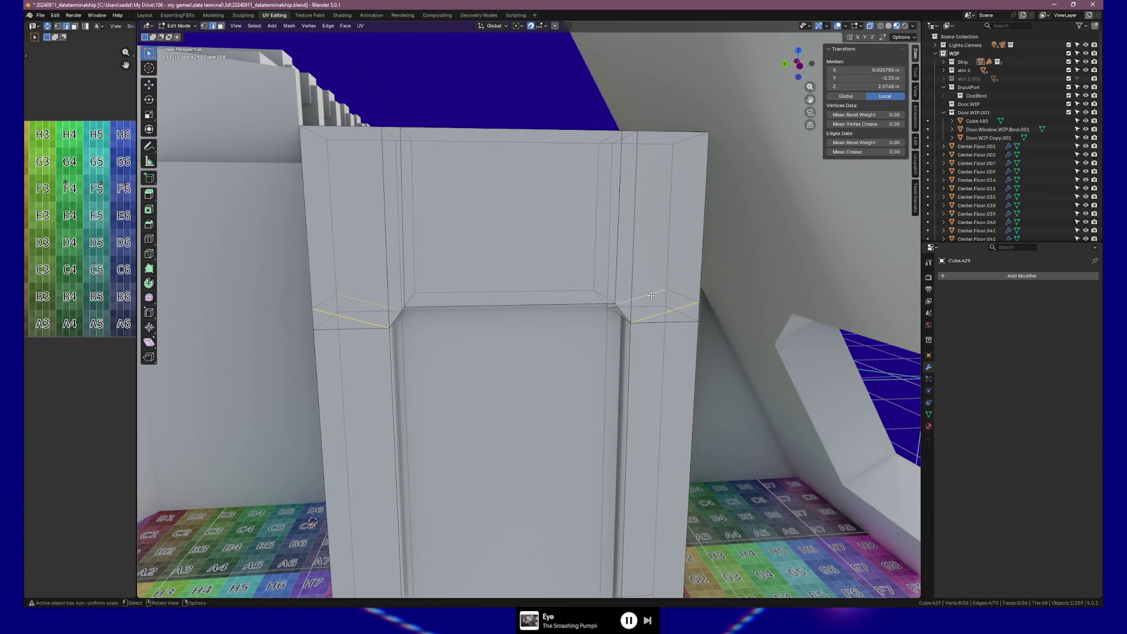
Step: Dissolve the two slanted corner edges beside the doorway top
{"action": "right_click", "coordinate": [644, 494]}
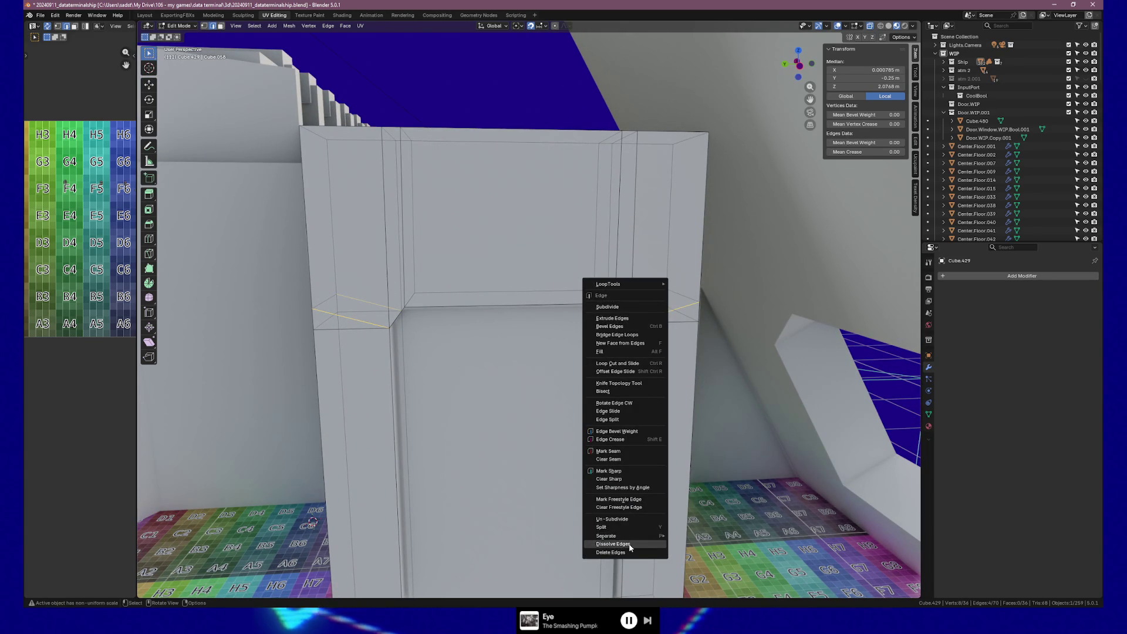
{"action": "left_click", "coordinate": [616, 544]}
{"action": "middle_click_drag", "start_coordinate": [616, 543], "coordinate": [595, 364]}
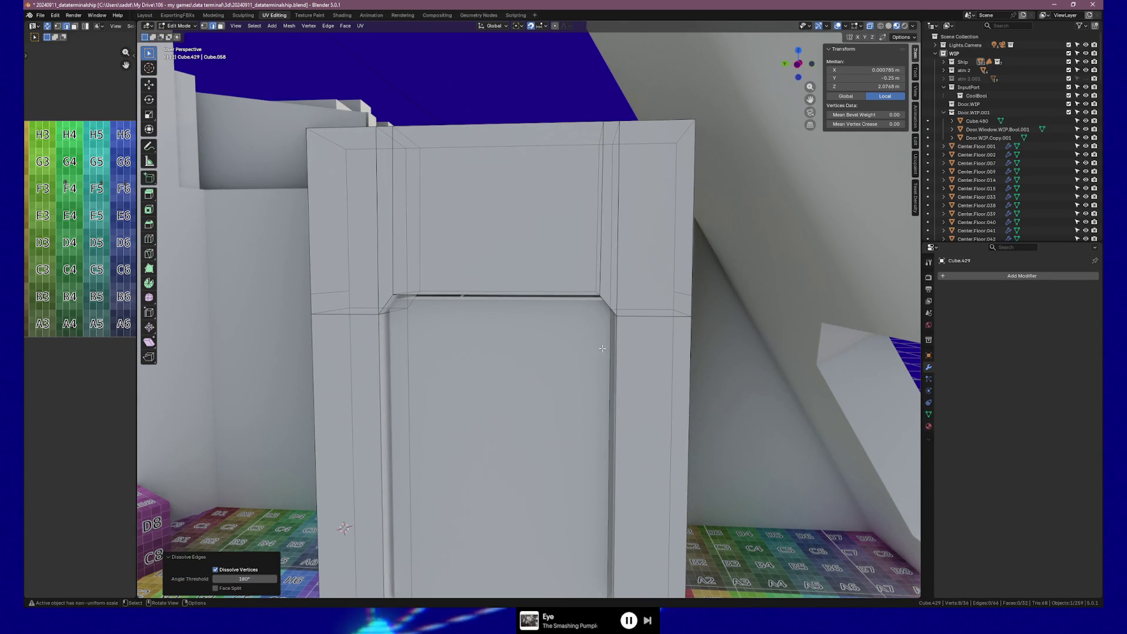
Step: Knife a horizontal cut across the right pillar at the opening's top and start one on the left
{"action": "key", "text": "k"}
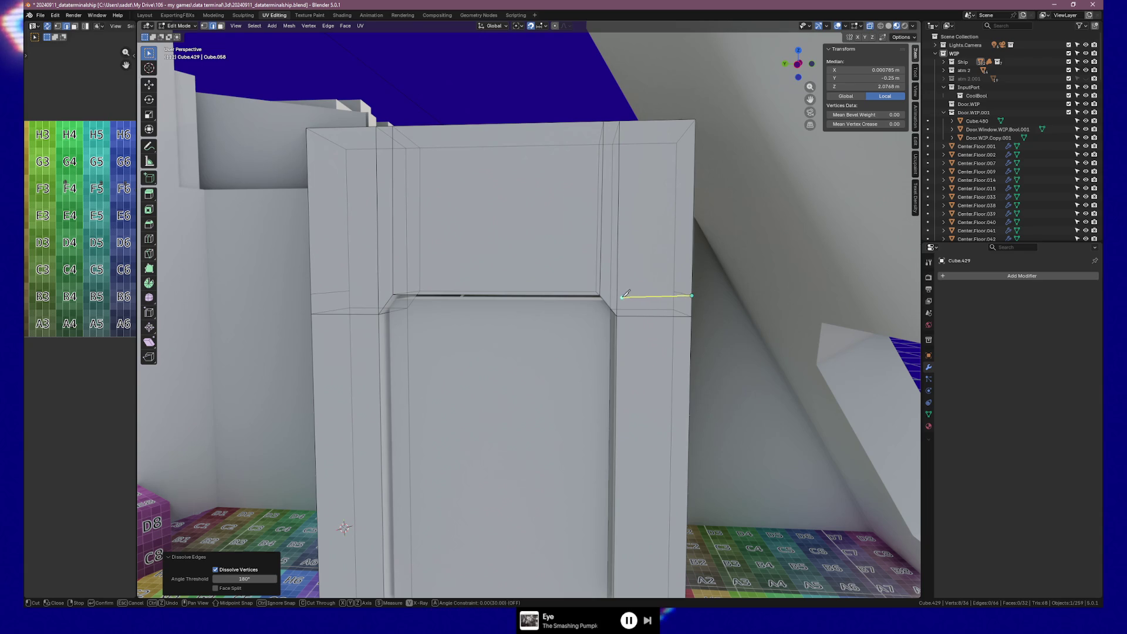
{"action": "key", "text": "Return"}
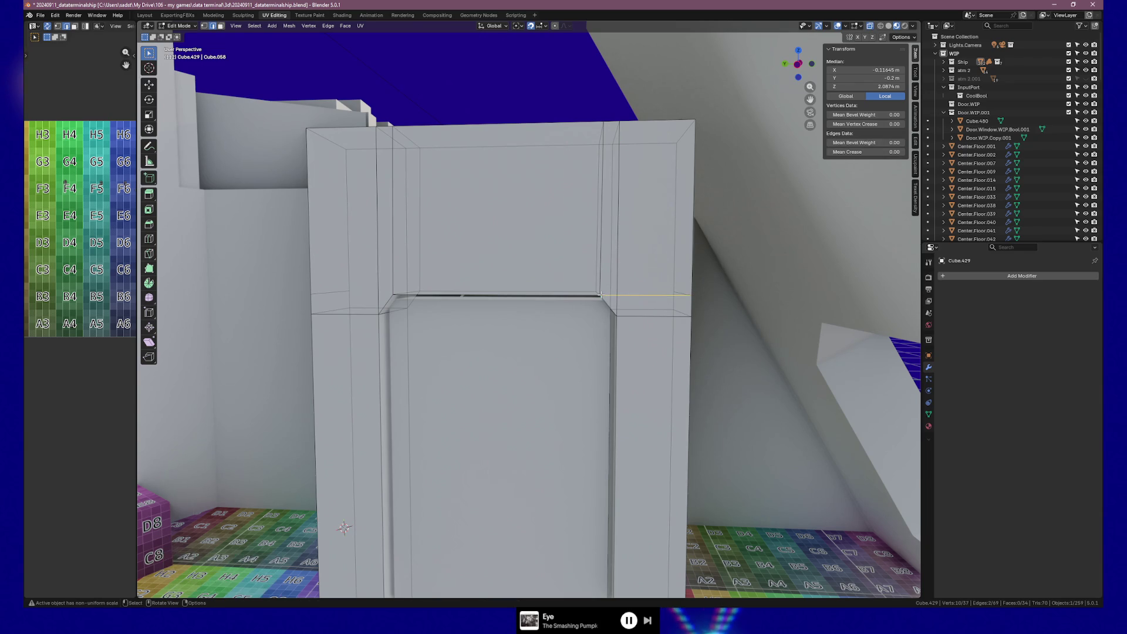
{"action": "key", "text": "k"}
{"action": "middle_click_drag", "start_coordinate": [656, 294], "coordinate": [647, 296]}
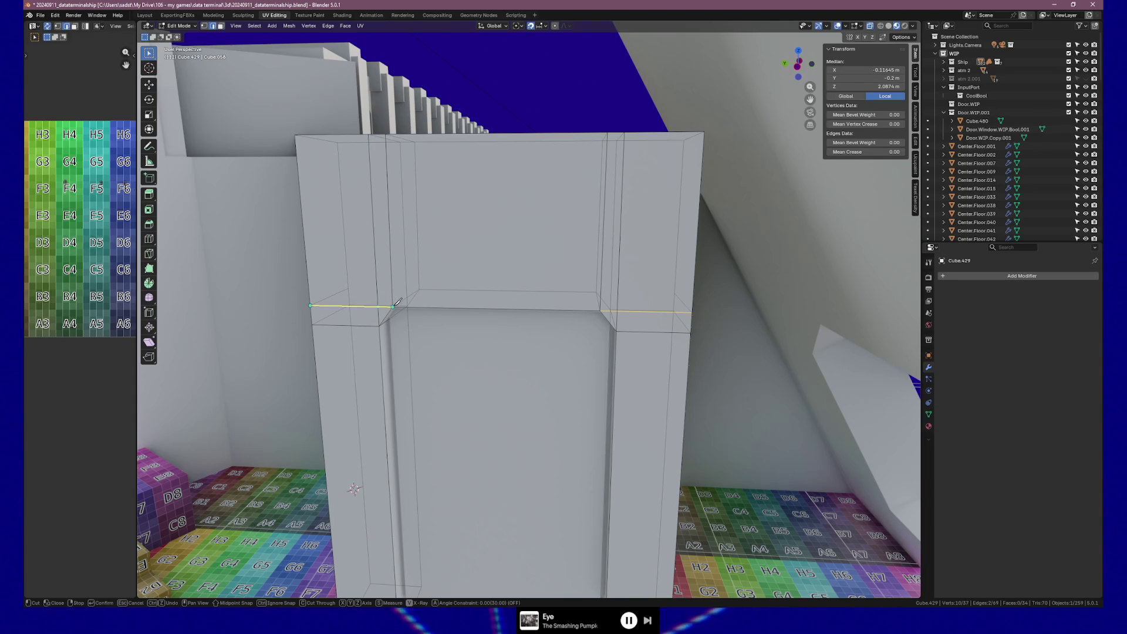
Step: Confirm the left-side horizontal cut and knife a matching cut across the frame's inner side face
{"action": "key", "text": "Return"}
{"action": "middle_click_drag", "start_coordinate": [365, 292], "coordinate": [507, 300]}
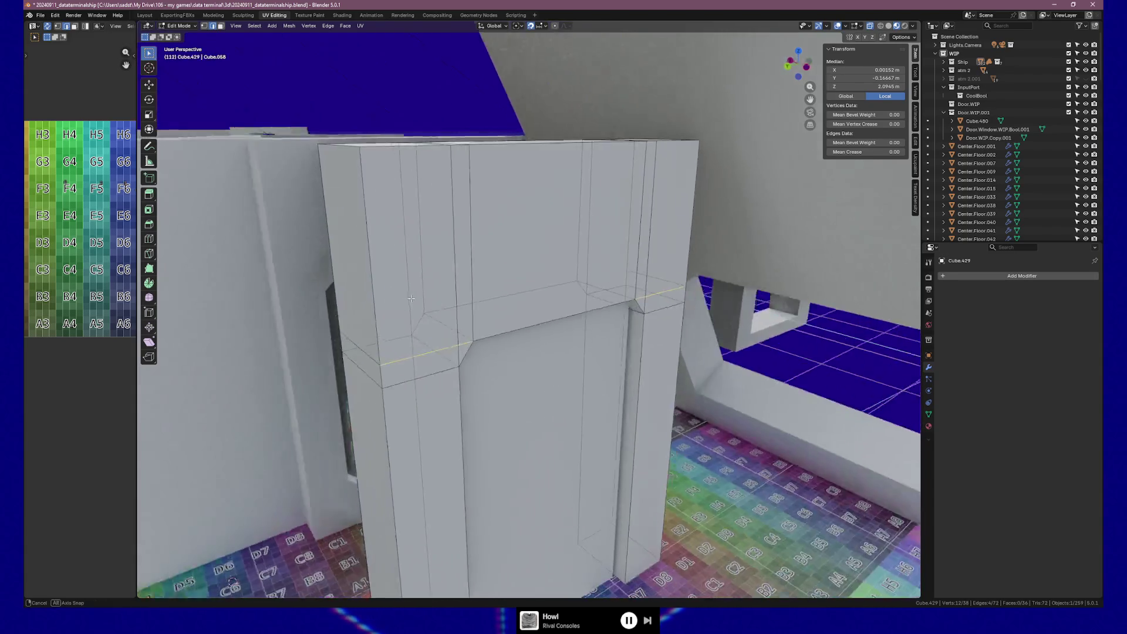
{"action": "key", "text": "k"}
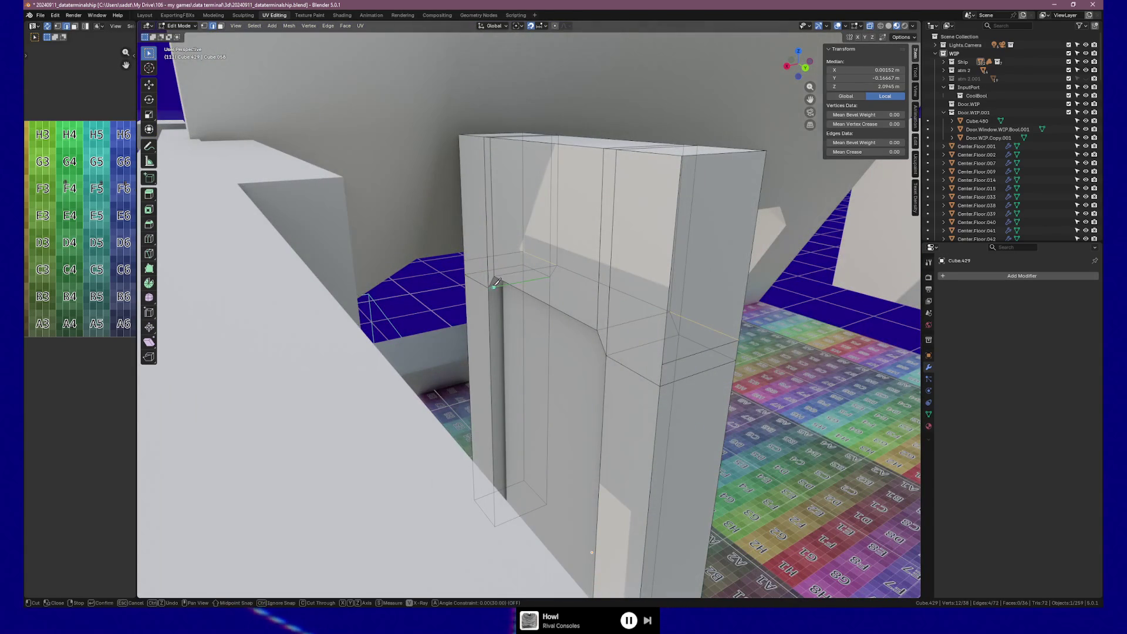
{"action": "left_click", "coordinate": [466, 259]}
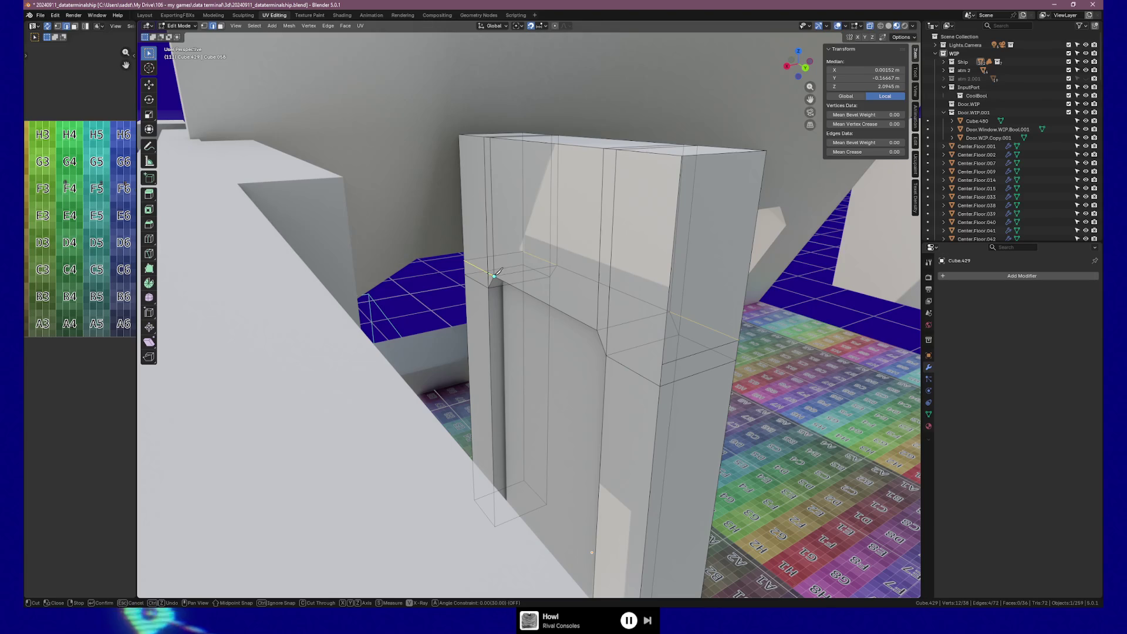
{"action": "left_click", "coordinate": [496, 276]}
{"action": "key", "text": "Return"}
Step: Knife a cut across the outer side face from the frame's edge to the doorway edge, completing the loop
{"action": "key", "text": "k"}
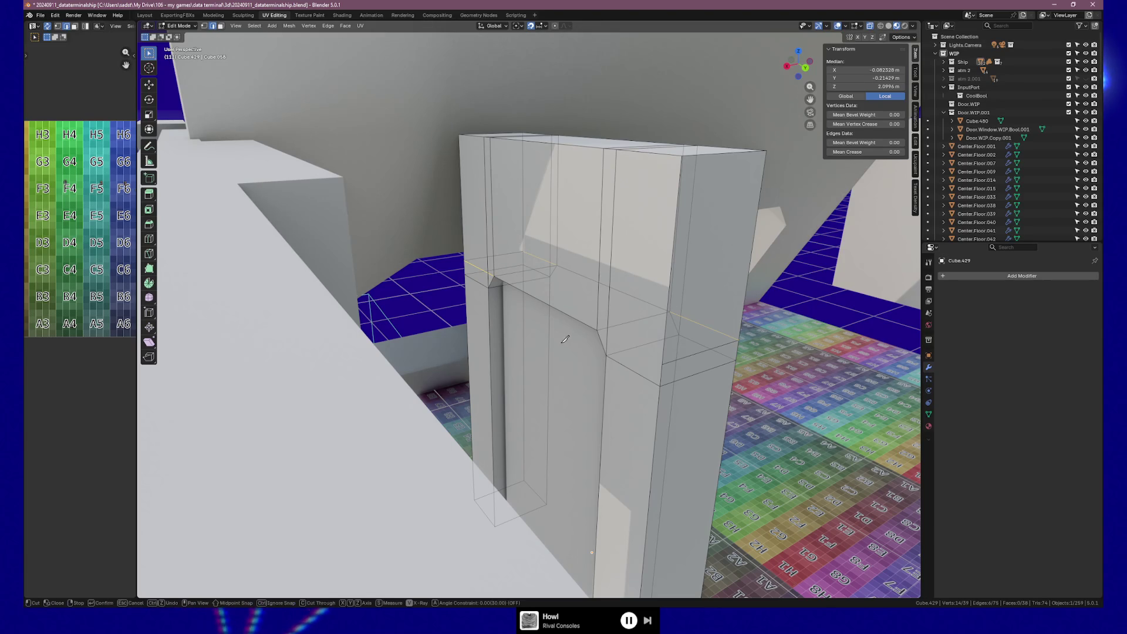
{"action": "left_click", "coordinate": [598, 331]}
{"action": "left_click", "coordinate": [662, 361]}
{"action": "key", "text": "Return"}
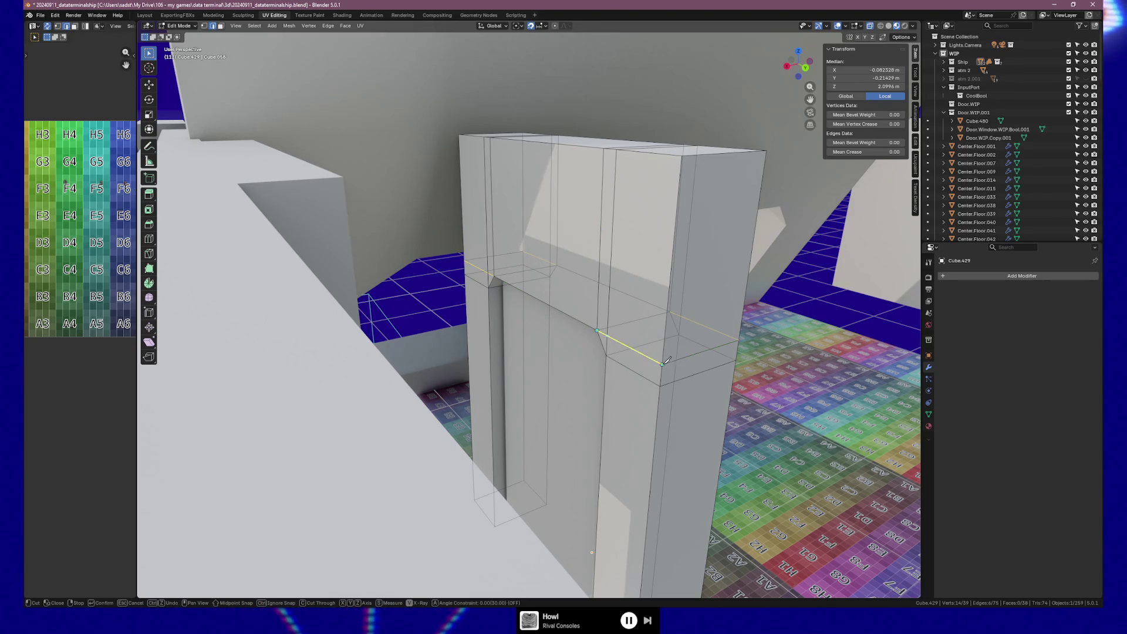
{"action": "middle_click_drag", "start_coordinate": [673, 350], "coordinate": [532, 335]}
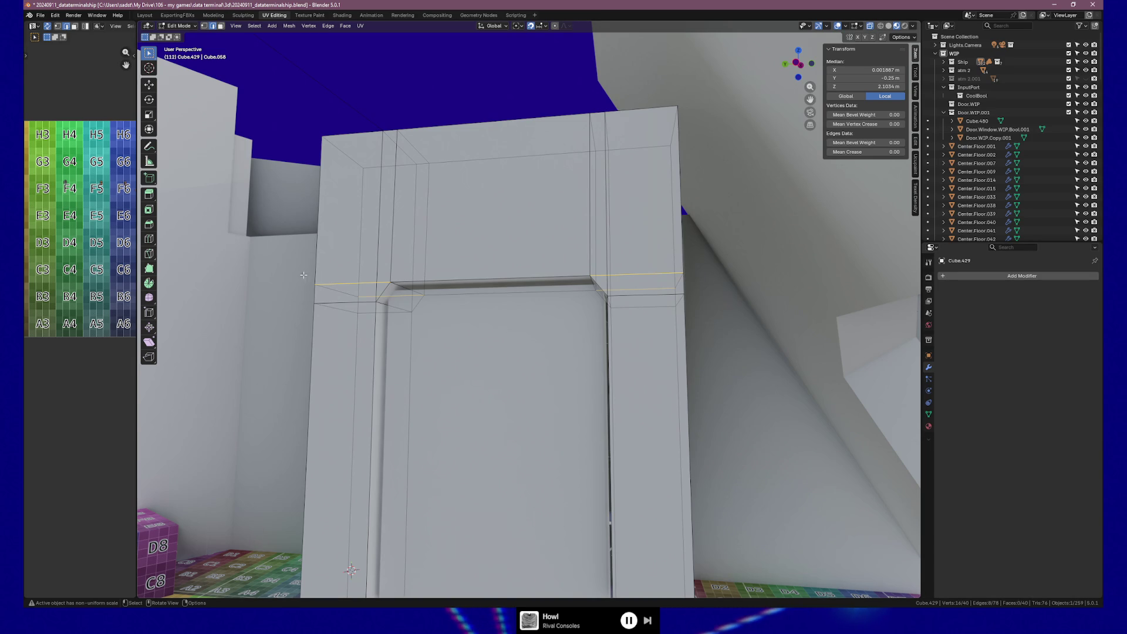
{"action": "mouse_move", "coordinate": [303, 275]}
{"action": "middle_mouse_down"}
{"action": "mouse_move", "coordinate": [410, 293]}
{"action": "mouse_move", "coordinate": [432, 315]}
{"action": "middle_mouse_up"}
{"action": "middle_click_drag", "start_coordinate": [418, 339], "coordinate": [442, 336]}
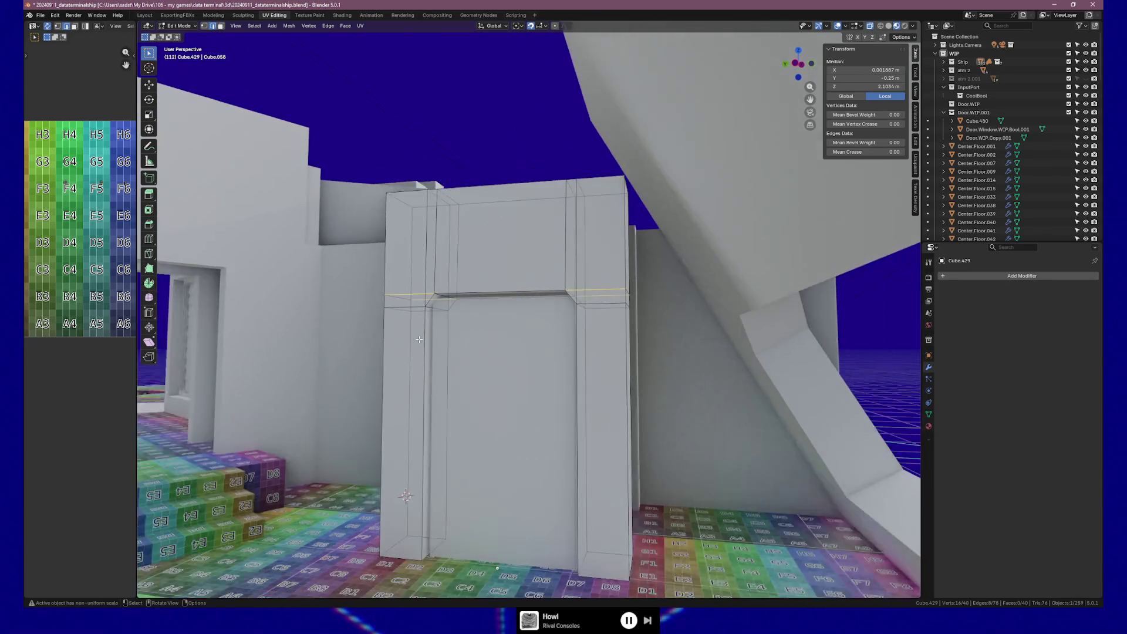
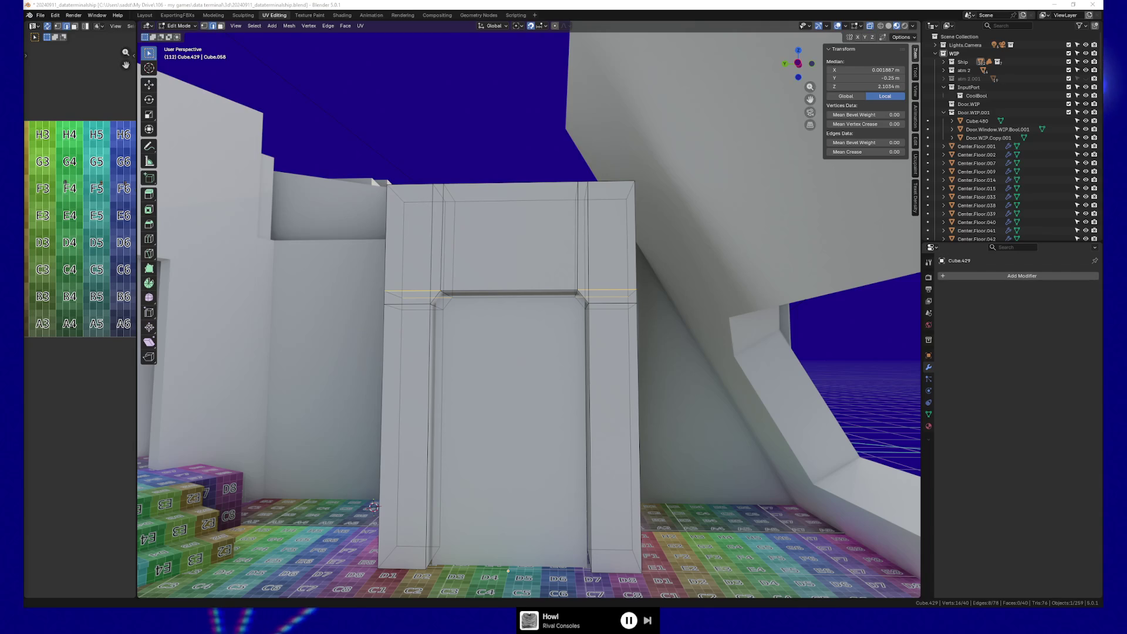
Step: Select the door panel Cube.422 and return it to Object Mode
{"action": "mouse_move", "coordinate": [373, 508]}
{"action": "middle_mouse_down"}
{"action": "mouse_move", "coordinate": [483, 490]}
{"action": "mouse_move", "coordinate": [498, 377]}
{"action": "middle_mouse_up"}
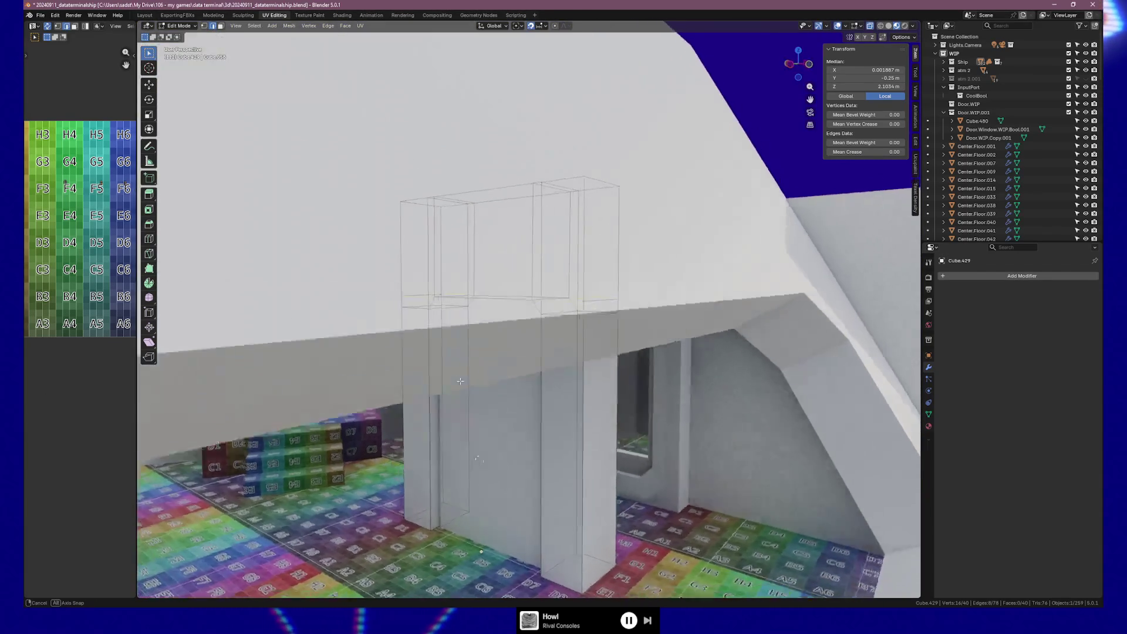
{"action": "left_click", "coordinate": [499, 374]}
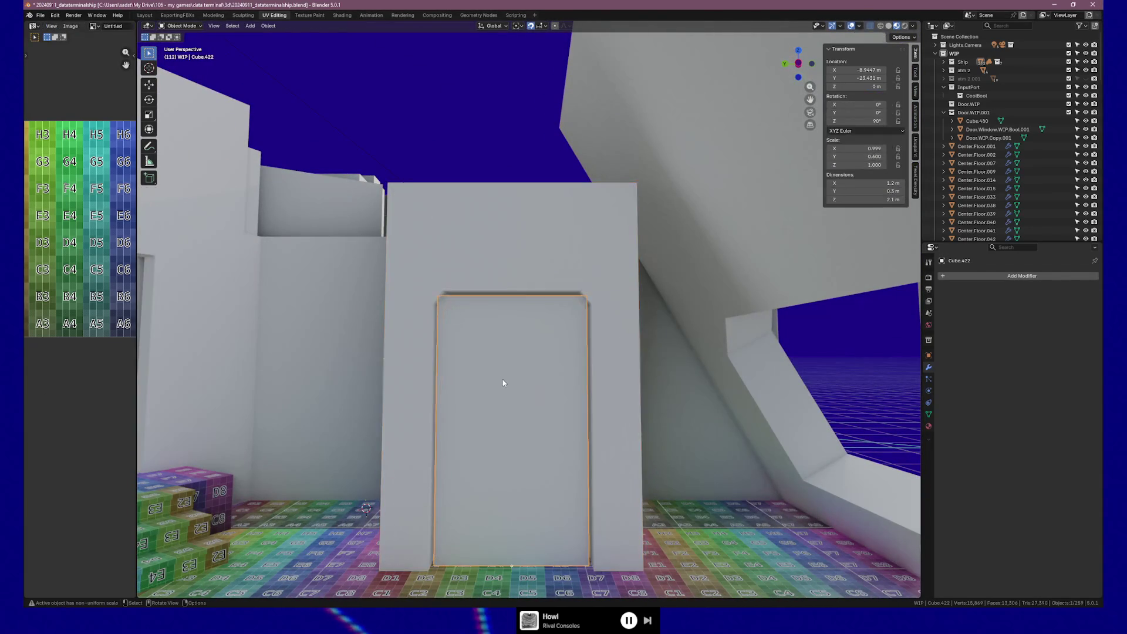
{"action": "middle_click_drag", "start_coordinate": [498, 373], "coordinate": [511, 387]}
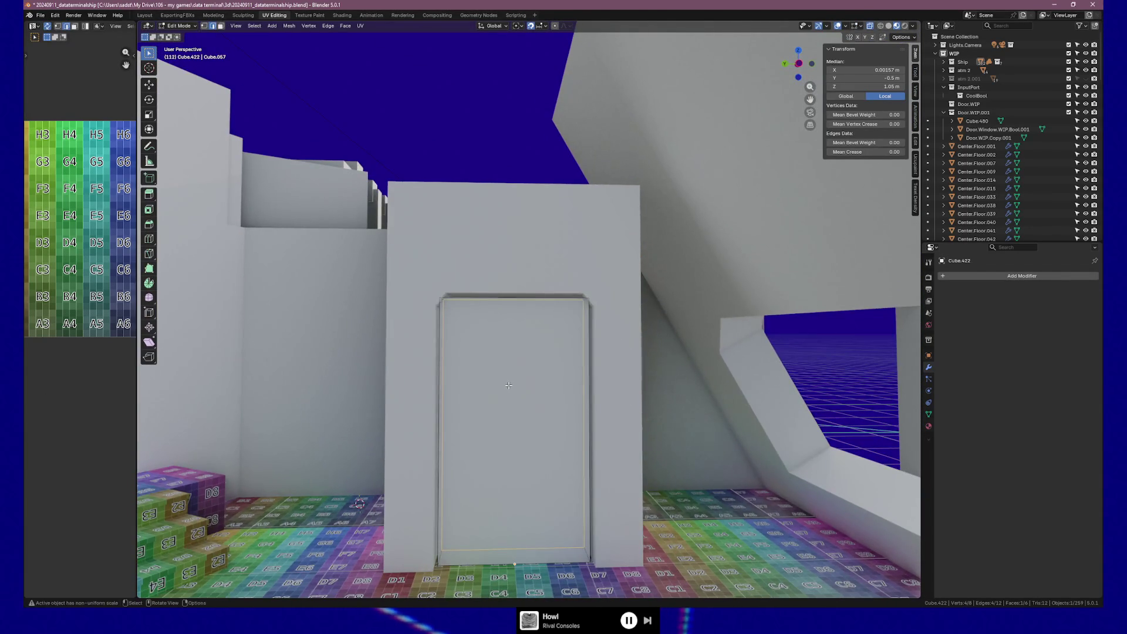
{"action": "key", "text": "Tab"}
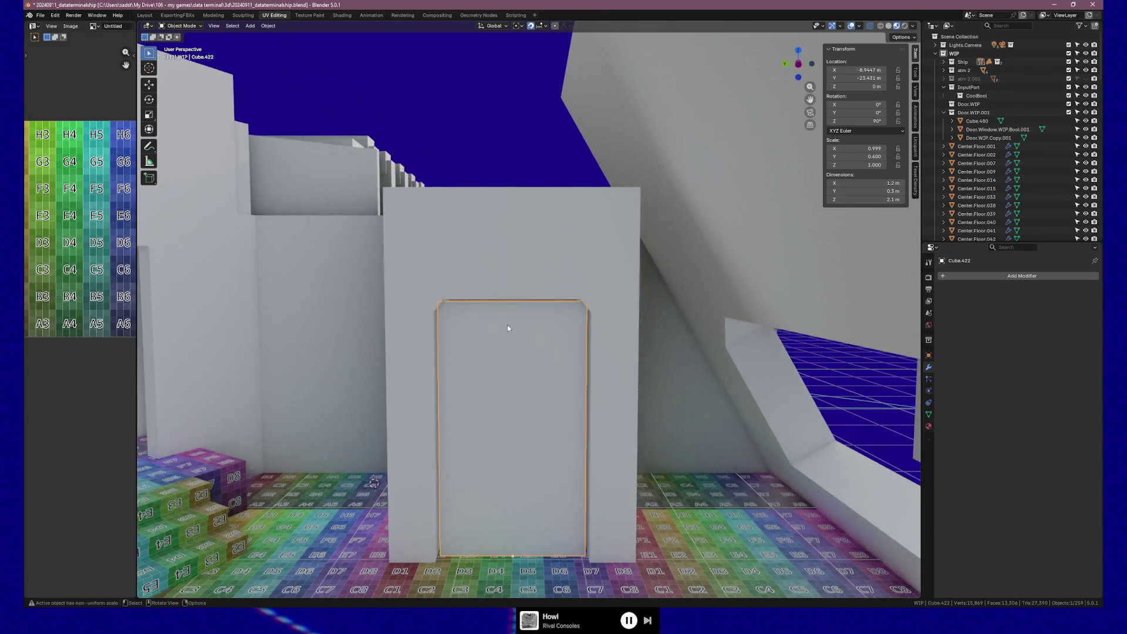
Step: Select the door panel's top edge and corner edges and start bevelling them with Ctrl+B
{"action": "mouse_move", "coordinate": [507, 325]}
{"action": "middle_mouse_down", "text": "shift"}
{"action": "mouse_move", "coordinate": [512, 301]}
{"action": "mouse_move", "coordinate": [548, 304]}
{"action": "middle_mouse_up", "text": "shift"}
{"action": "key", "text": "Tab"}
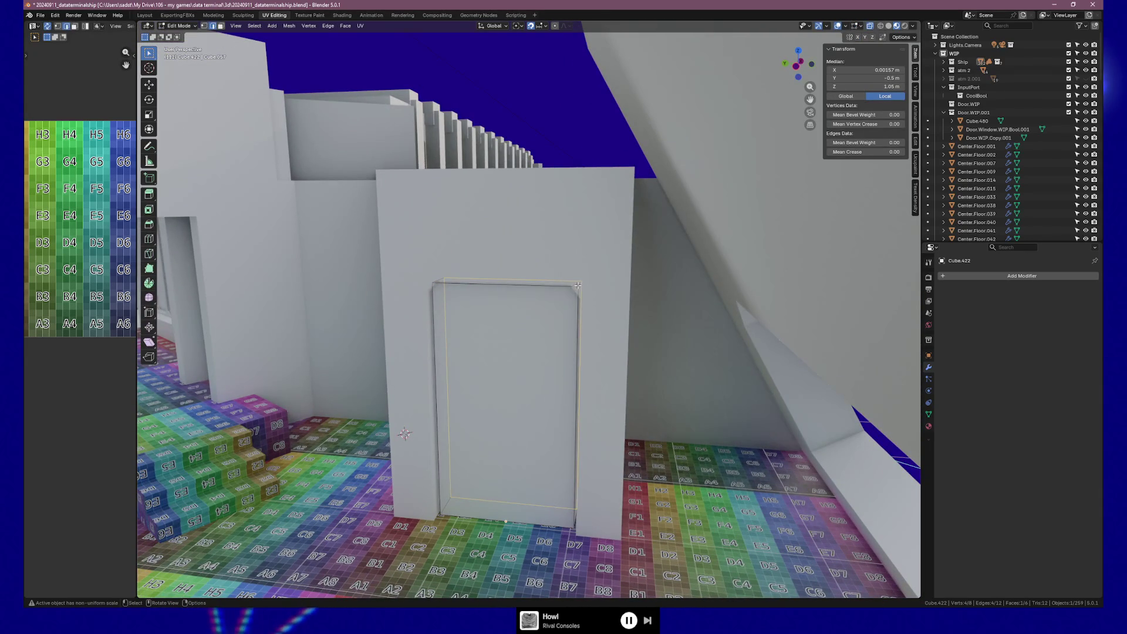
{"action": "left_click", "coordinate": [577, 285]}
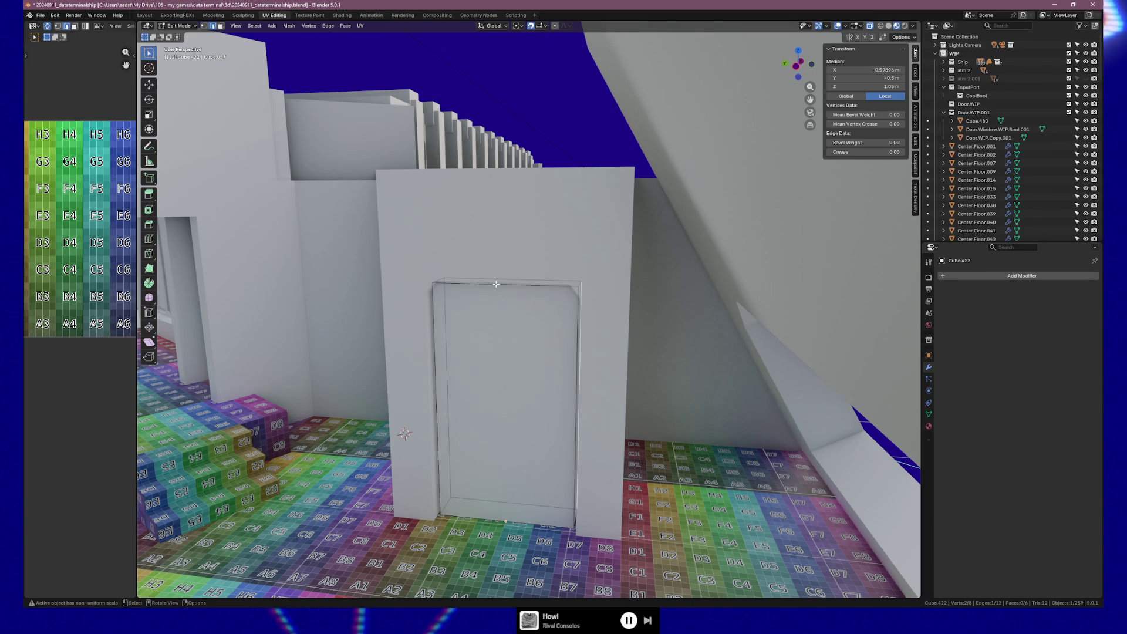
{"action": "middle_click_drag", "start_coordinate": [580, 284], "coordinate": [564, 291]}
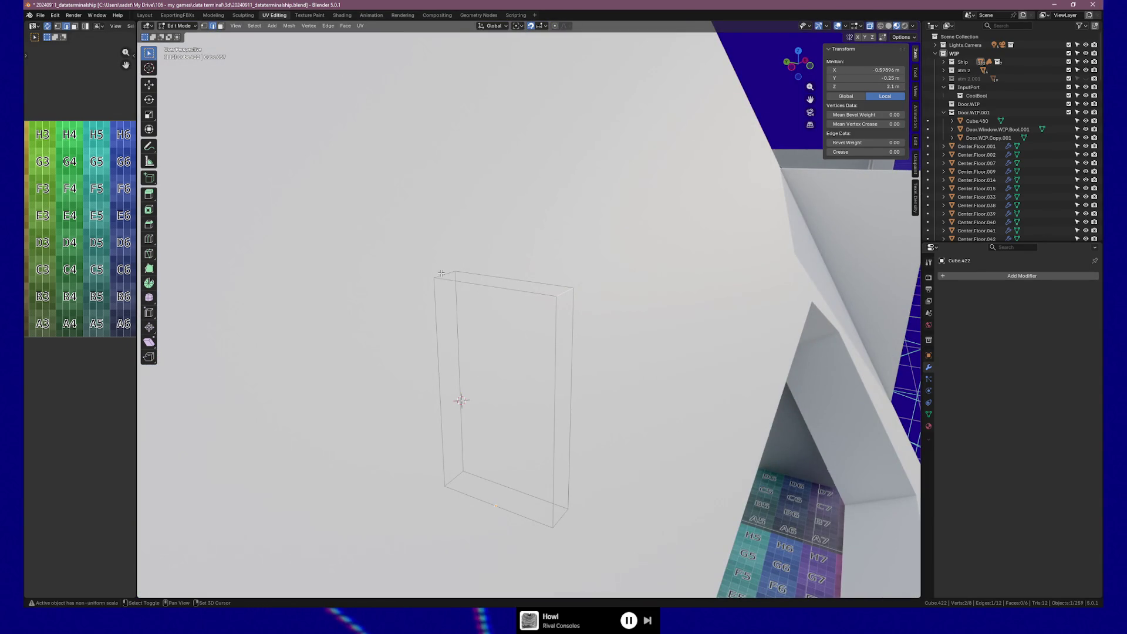
{"action": "left_click", "coordinate": [441, 274], "text": "shift"}
{"action": "middle_click_drag", "start_coordinate": [441, 274], "coordinate": [595, 358]}
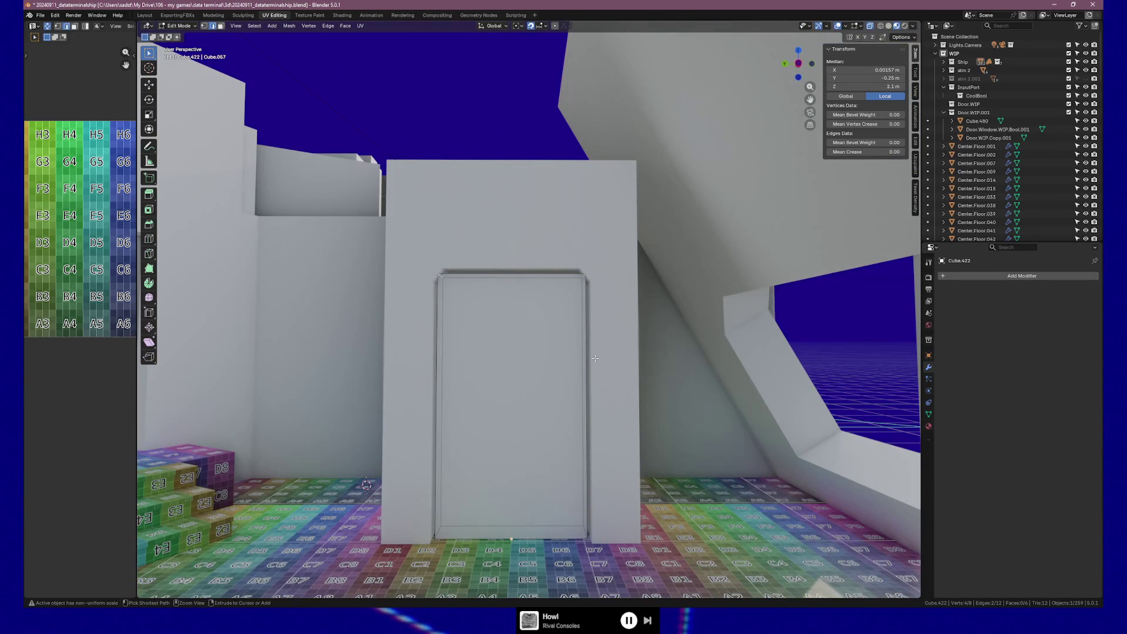
{"action": "key", "text": "ctrl+b"}
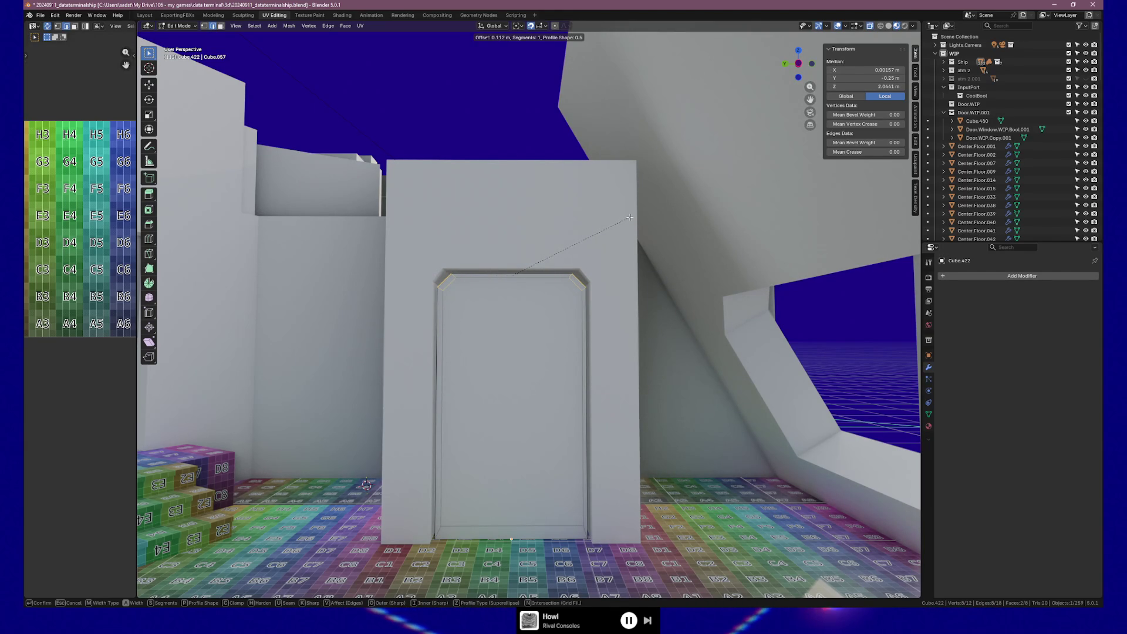
Step: Undo the uneven bevel and apply the door panel's scale via Ctrl+A
{"action": "left_click", "coordinate": [629, 216]}
{"action": "key", "text": "ctrl+z"}
{"action": "key", "text": "Tab"}
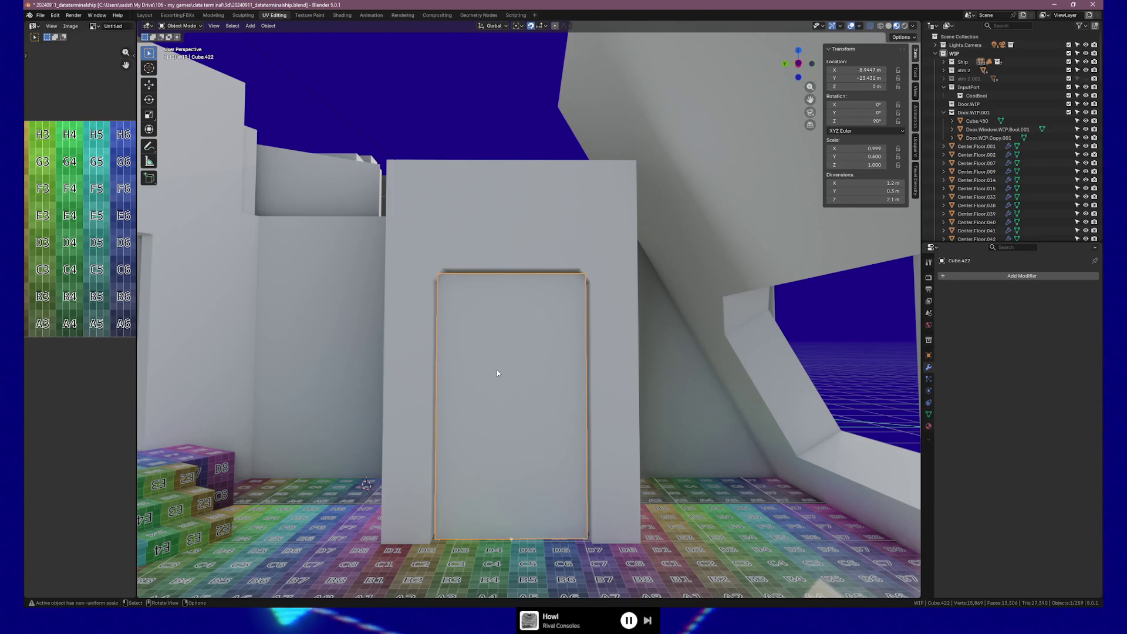
{"action": "key", "text": "ctrl+a"}
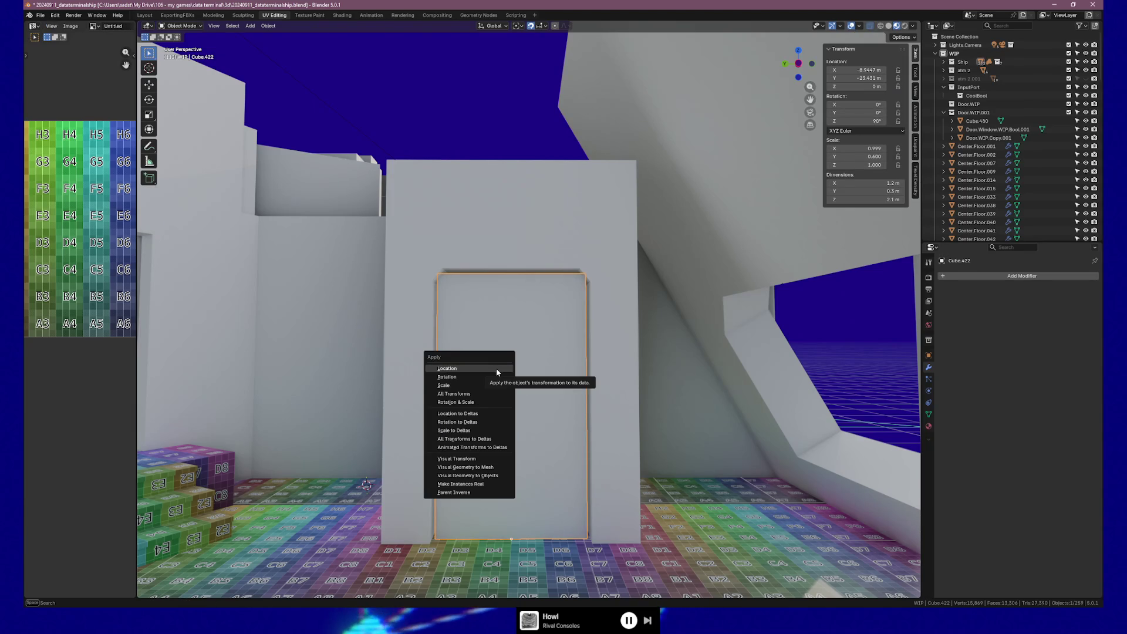
{"action": "left_click", "coordinate": [489, 386]}
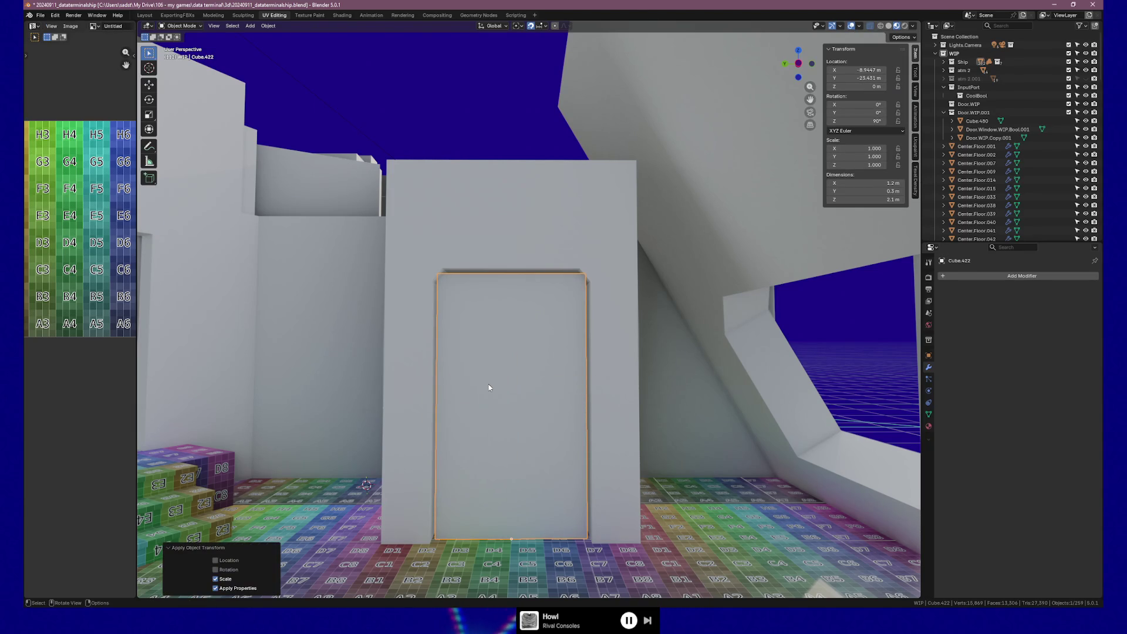
Step: Back in Edit Mode, bevel the top corner edges again
{"action": "key", "text": "Tab"}
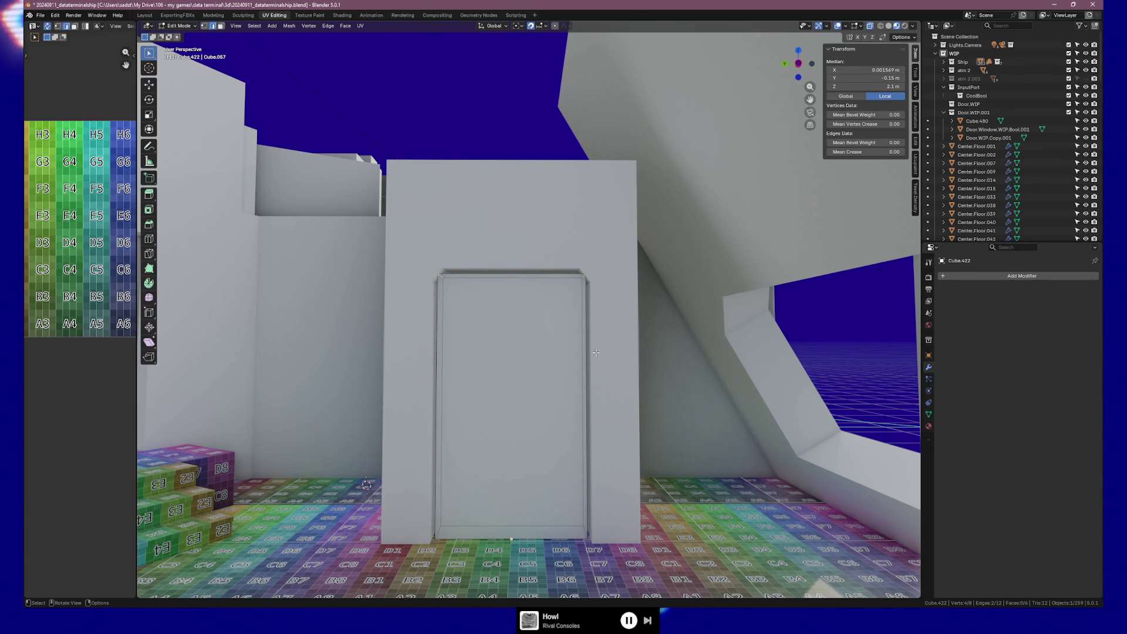
{"action": "key", "text": "ctrl+b"}
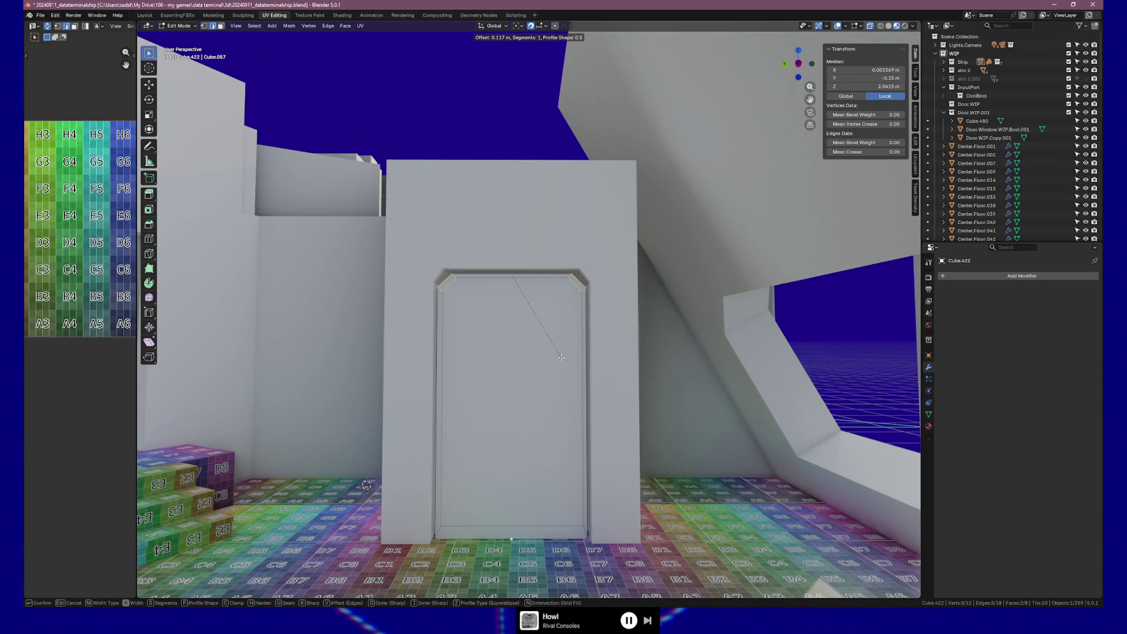
Step: Confirm the bevel and fix its width at 0.12 m
{"action": "left_click", "coordinate": [560, 357]}
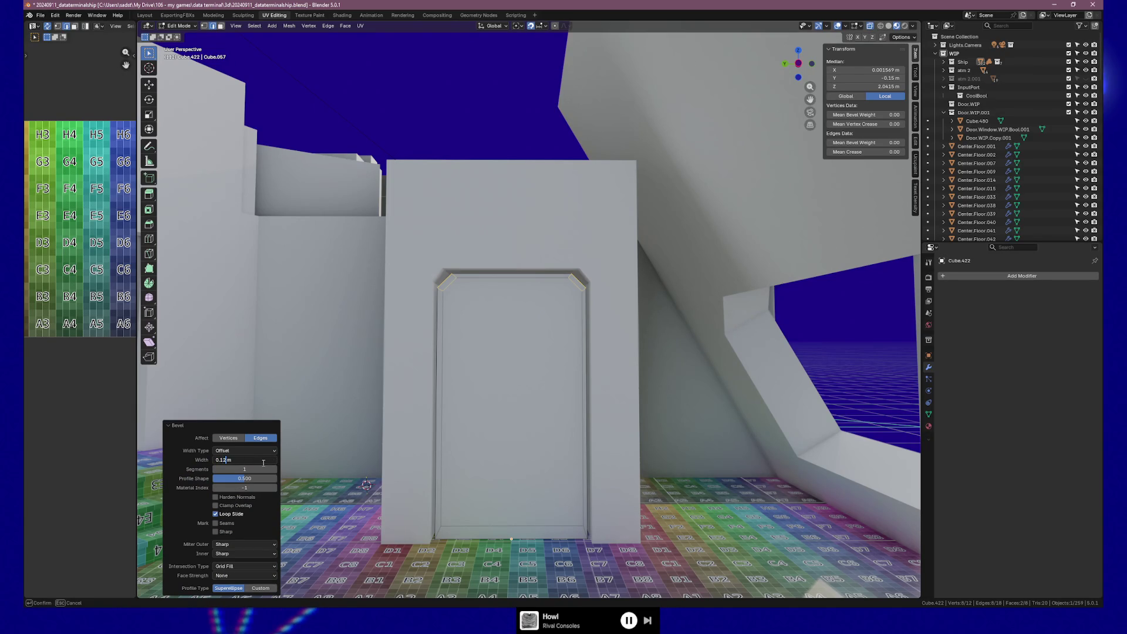
{"action": "type", "text": "0.12"}
{"action": "key", "text": "Return"}
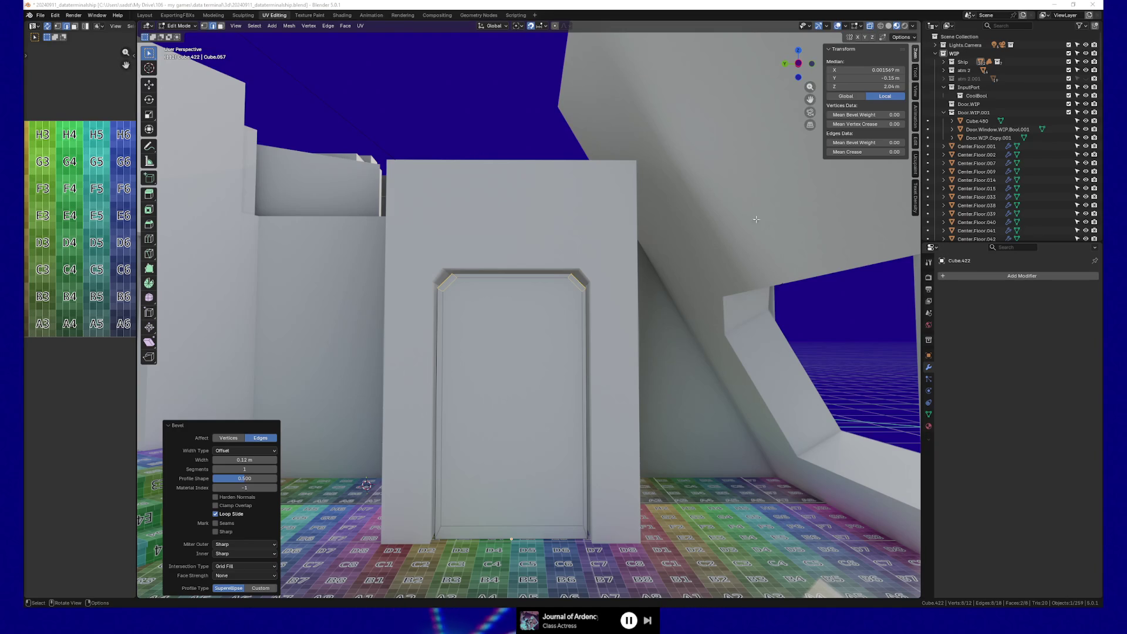
Step: Deselect all of the door's bevelled edges with Alt+A
{"action": "key", "text": "alt+a"}
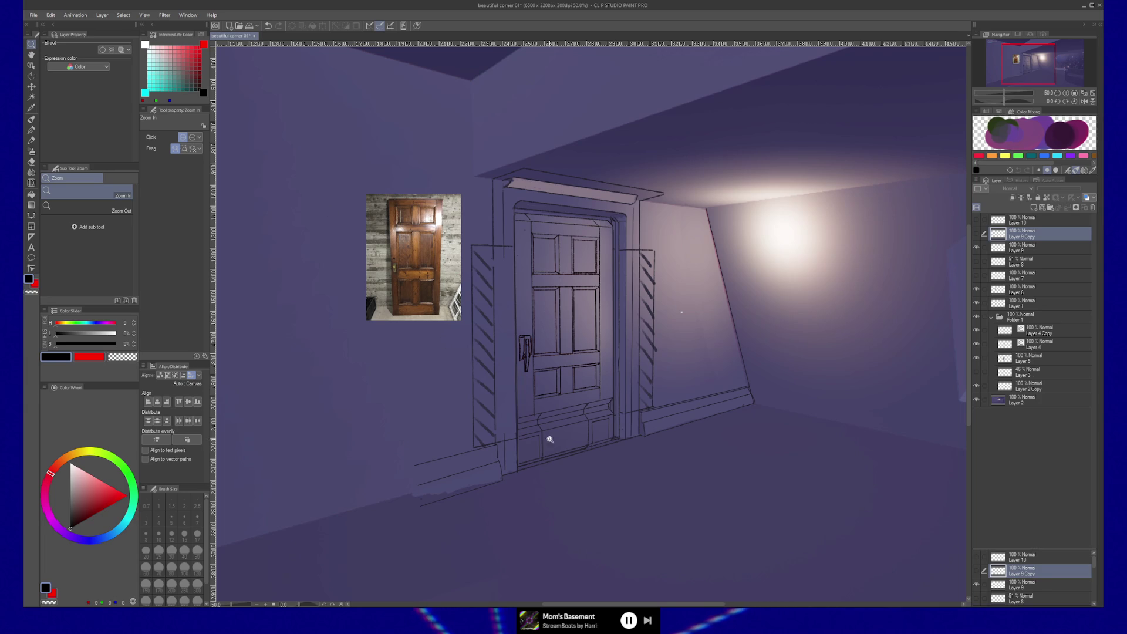
{"action": "key", "text": "alt+Tab"}
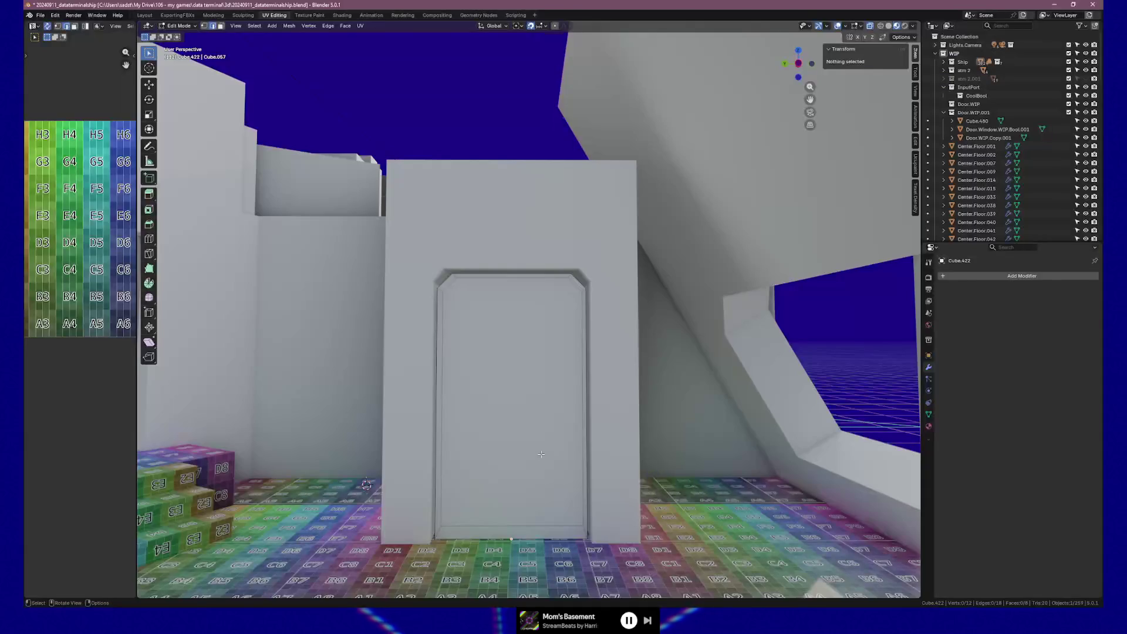
{"action": "scroll", "coordinate": [508, 311], "scroll_direction": "up", "scroll_amount": 1}
{"action": "scroll", "coordinate": [510, 290], "scroll_direction": "up", "scroll_amount": 1}
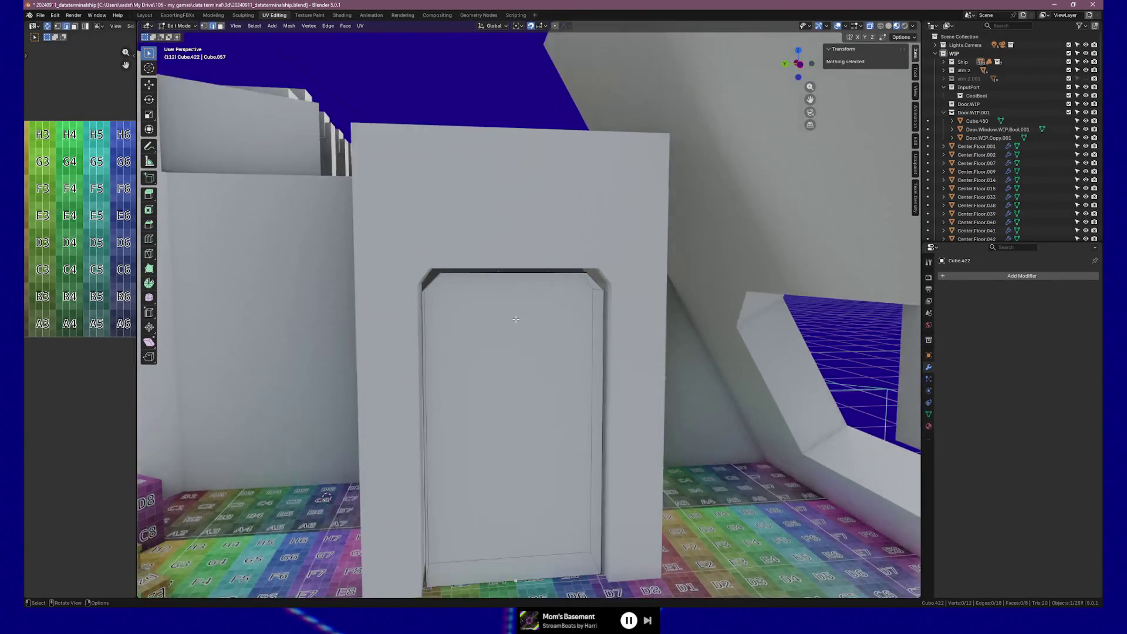
{"action": "scroll", "coordinate": [511, 265], "scroll_direction": "up", "scroll_amount": 1}
{"action": "scroll", "coordinate": [512, 239], "scroll_direction": "up", "scroll_amount": 1}
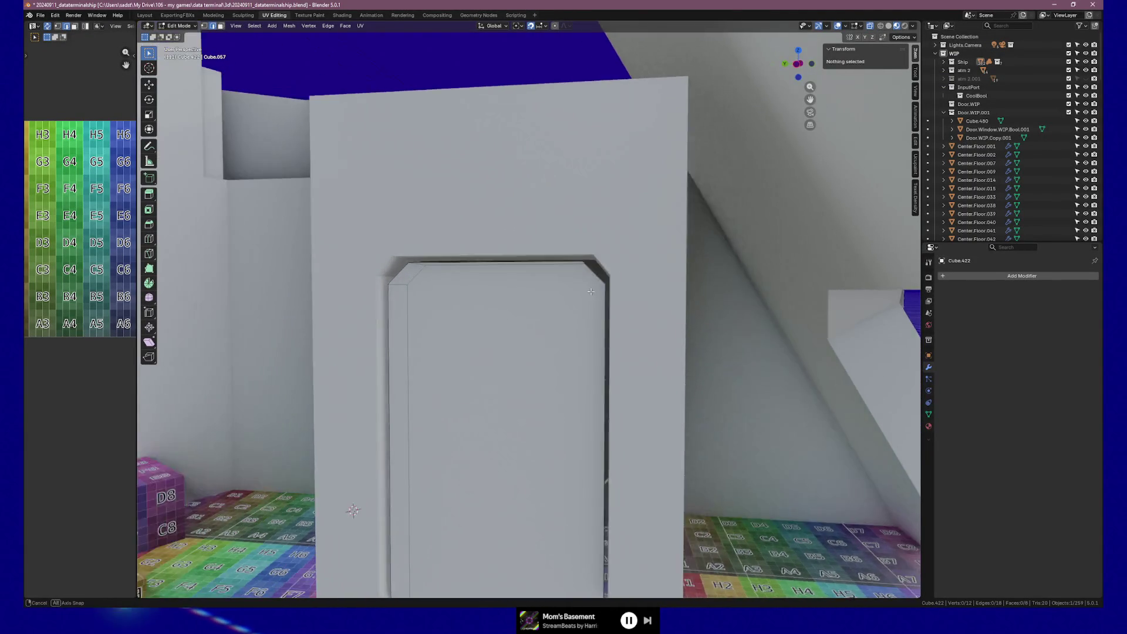
{"action": "key", "text": "Tab"}
{"action": "left_click", "coordinate": [620, 255]}
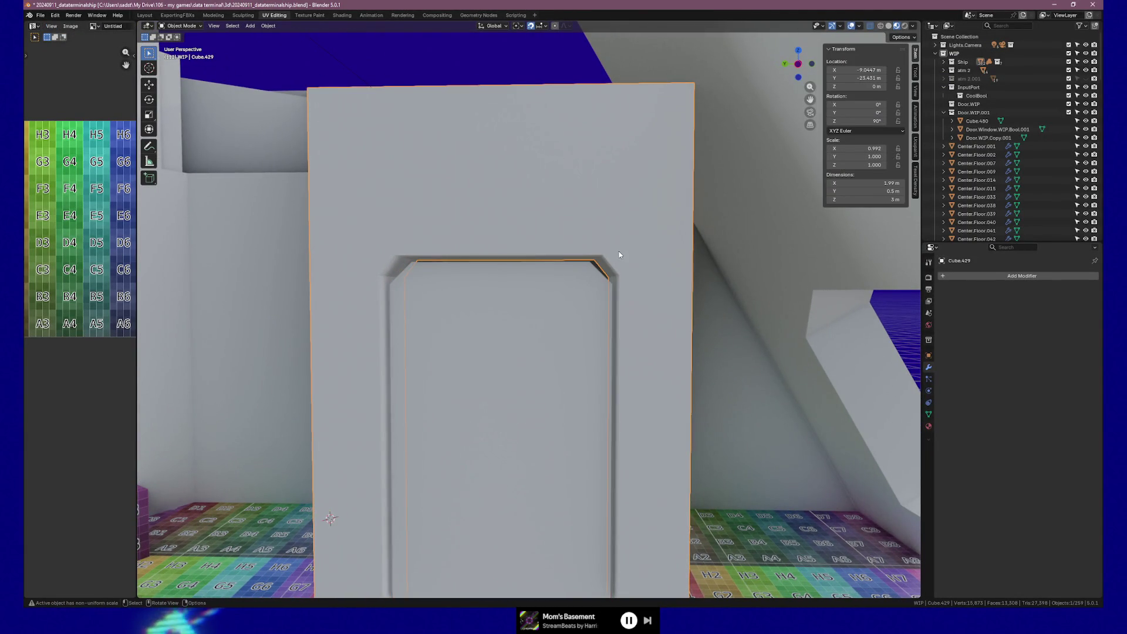
{"action": "left_click", "coordinate": [569, 292]}
{"action": "middle_click_drag", "start_coordinate": [569, 292], "coordinate": [588, 304]}
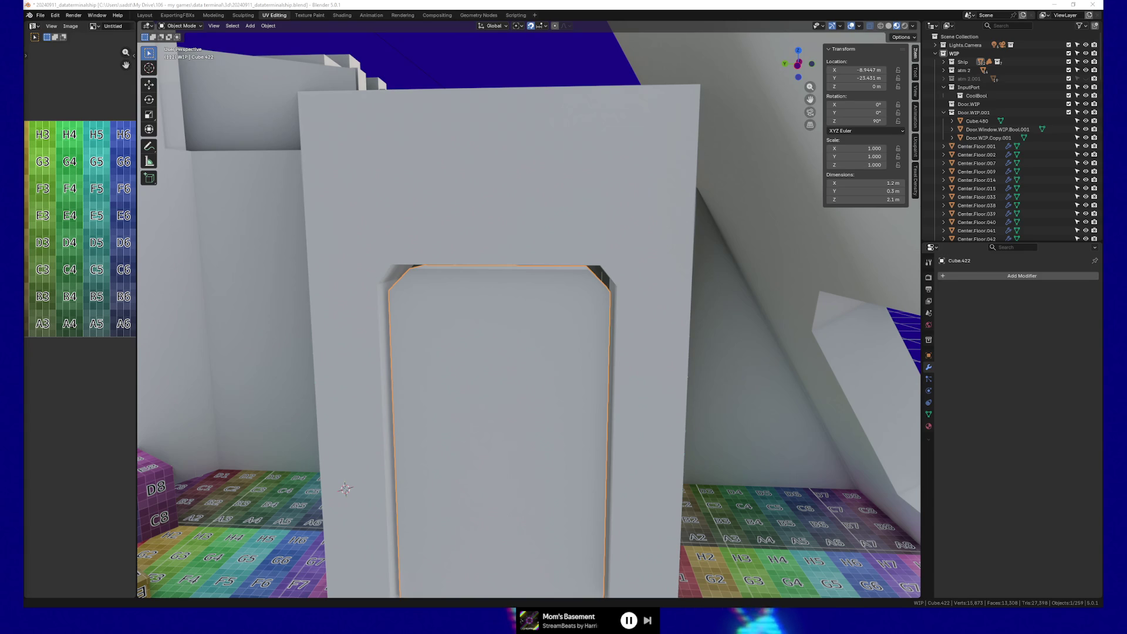
{"action": "key", "text": "F12"}
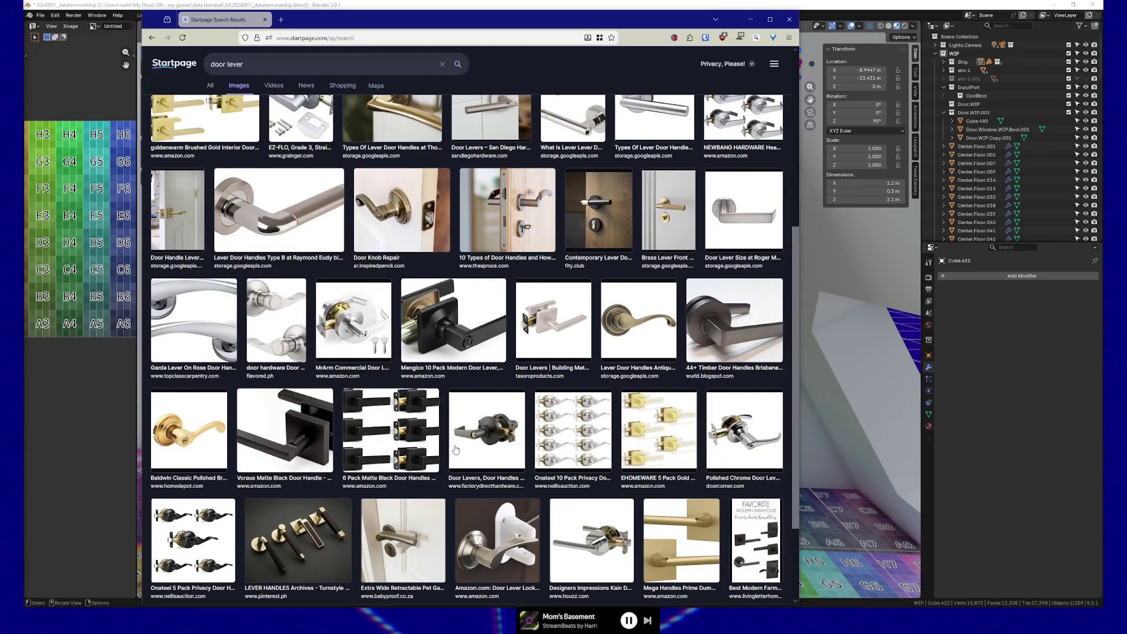
{"action": "scroll", "coordinate": [445, 399], "scroll_direction": "down", "scroll_amount": 3}
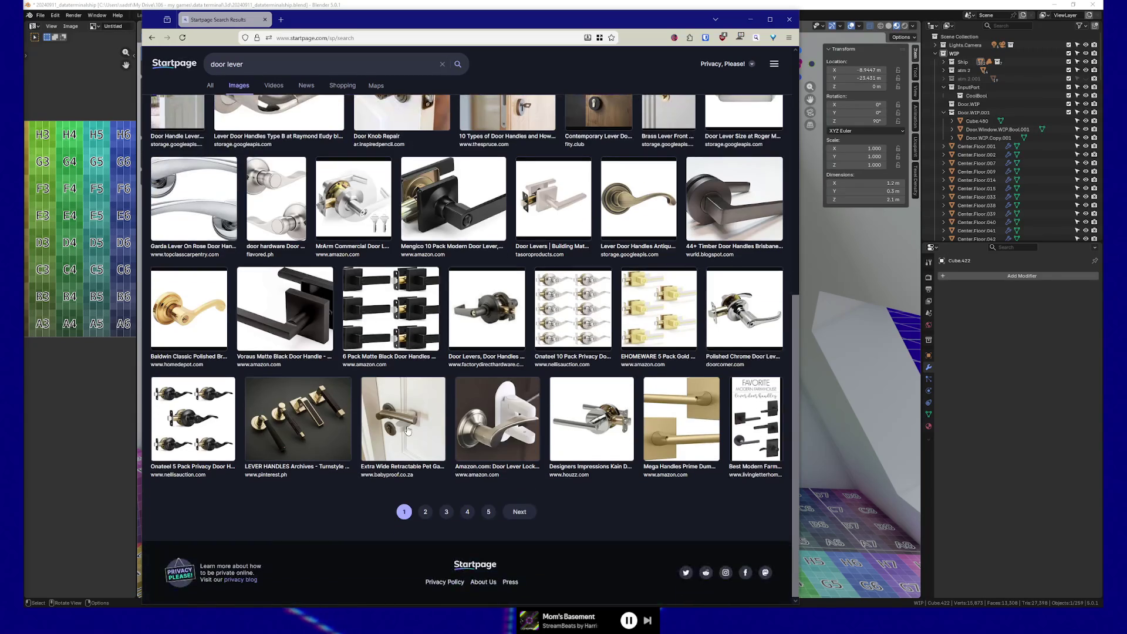
{"action": "scroll", "coordinate": [420, 431], "scroll_direction": "up", "scroll_amount": 1}
{"action": "scroll", "coordinate": [420, 432], "scroll_direction": "up", "scroll_amount": 2}
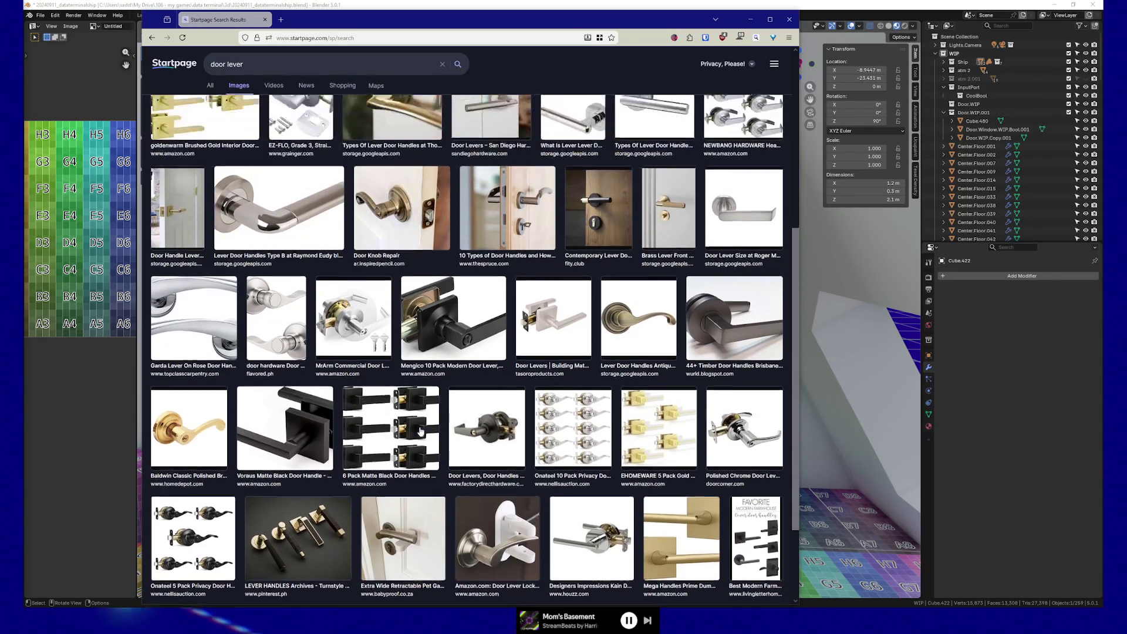
{"action": "scroll", "coordinate": [419, 432], "scroll_direction": "up", "scroll_amount": 4}
{"action": "scroll", "coordinate": [420, 433], "scroll_direction": "up", "scroll_amount": 1}
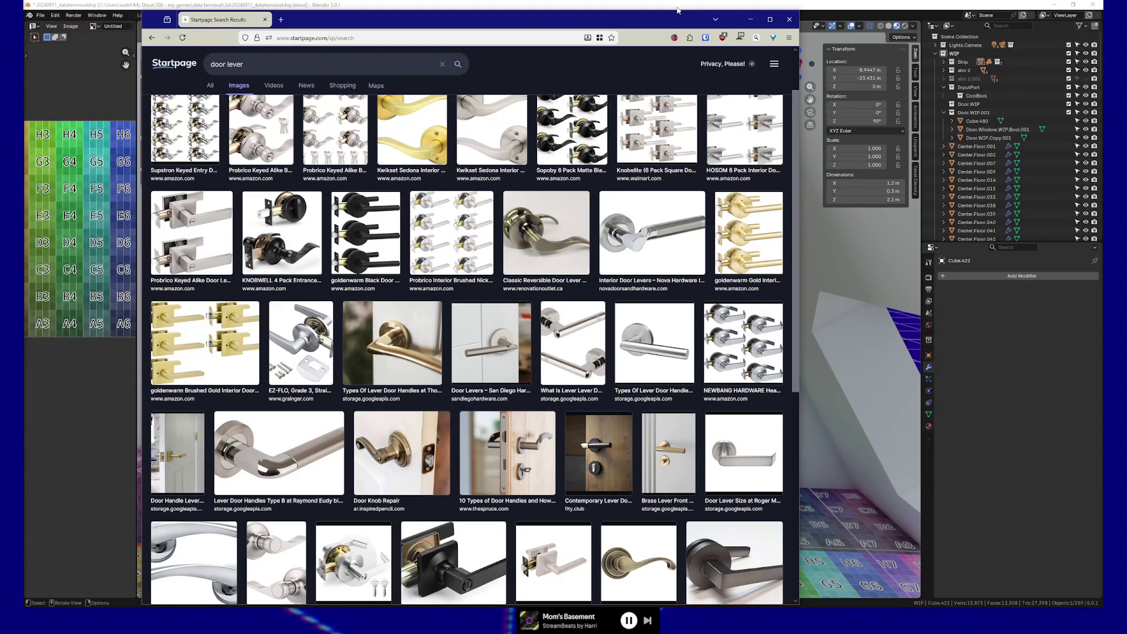
{"action": "key", "text": "alt+Tab"}
{"action": "scroll", "coordinate": [581, 409], "scroll_direction": "down", "scroll_amount": 3}
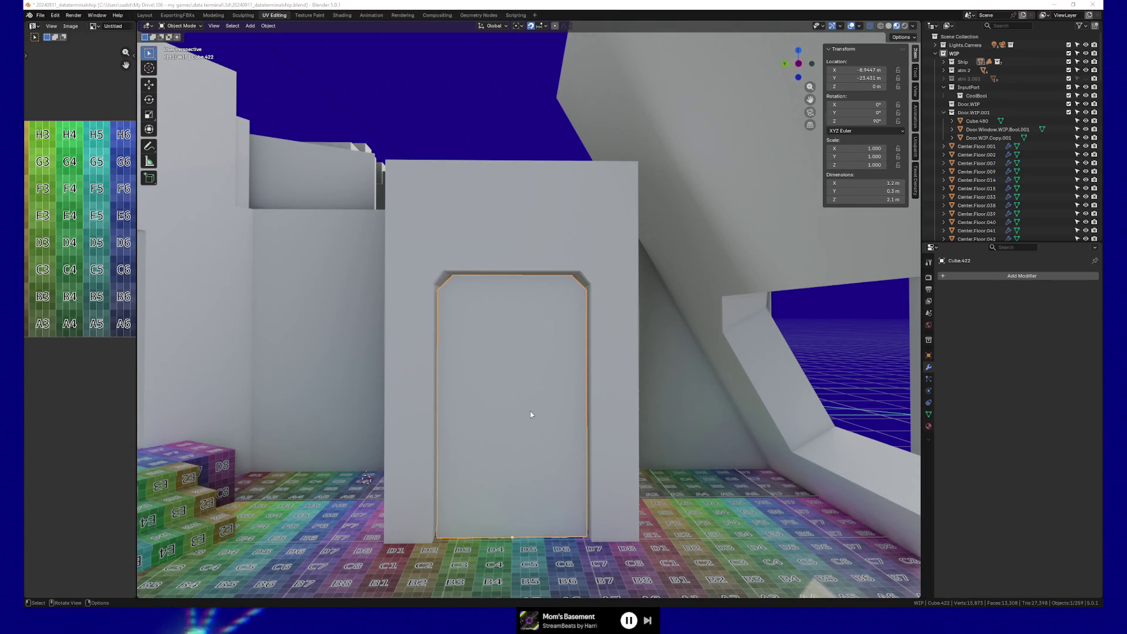
Step: Switch to Clip Studio Paint and hide the door panel and handle sketch layer
{"action": "key", "text": "alt+Tab"}
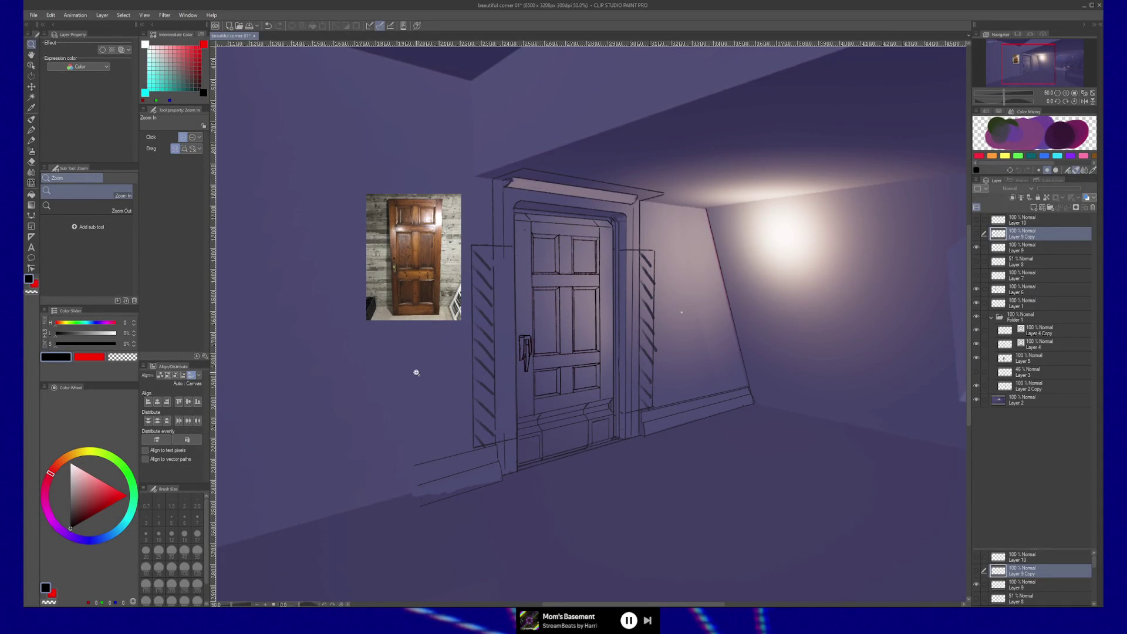
{"action": "left_click", "coordinate": [976, 234]}
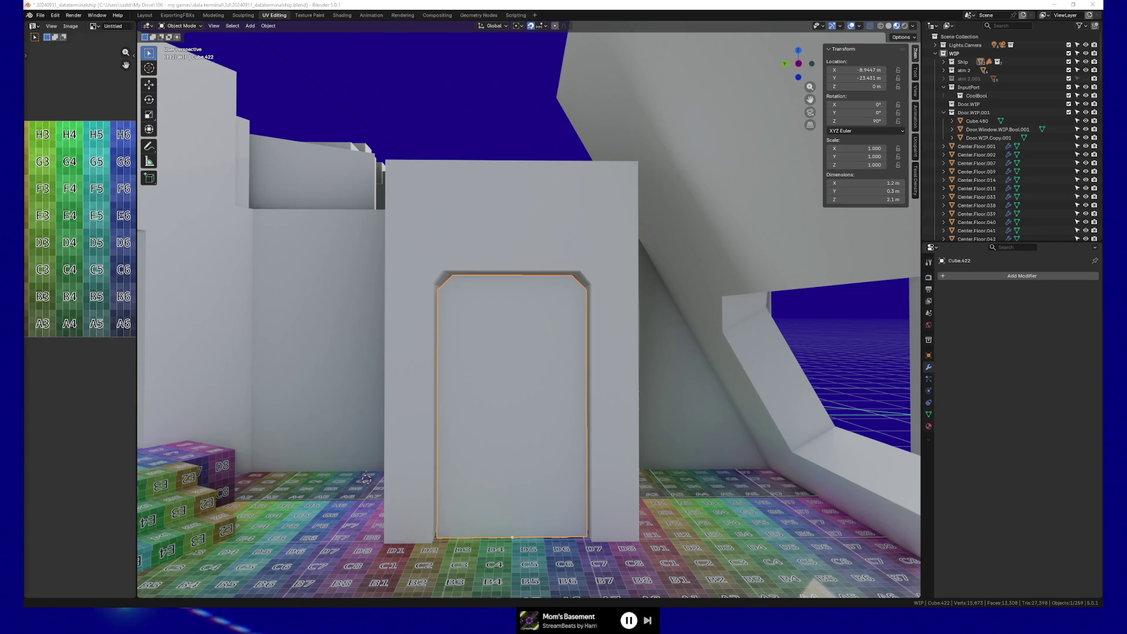
{"action": "key", "text": "alt+Tab"}
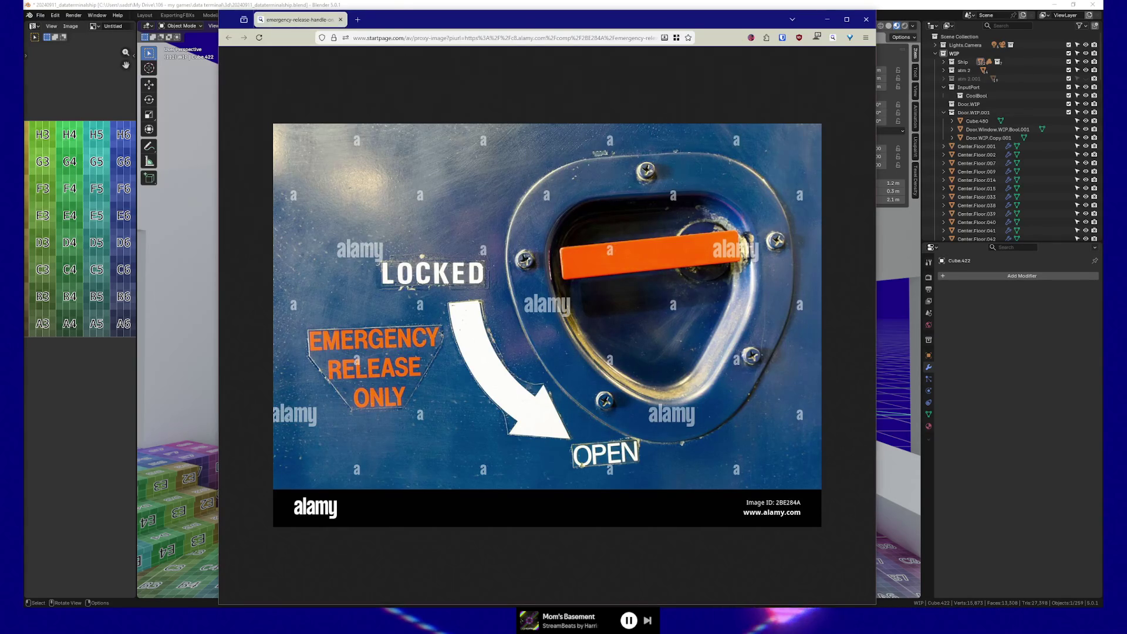
{"action": "key", "text": "alt+Tab"}
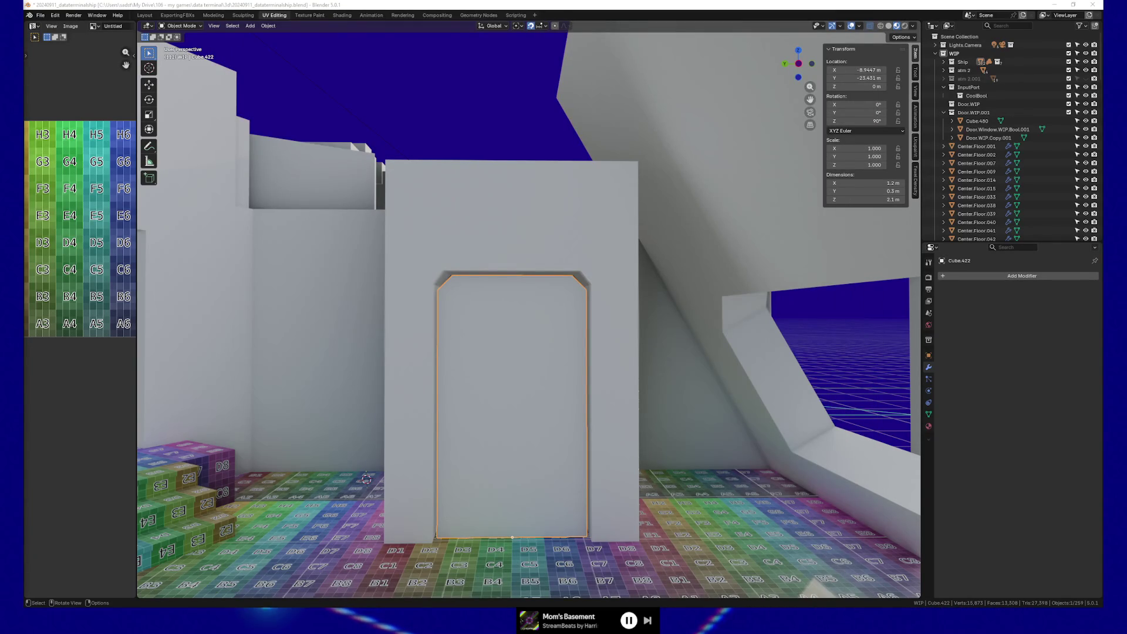
{"action": "middle_click_drag", "start_coordinate": [411, 78], "coordinate": [584, 327]}
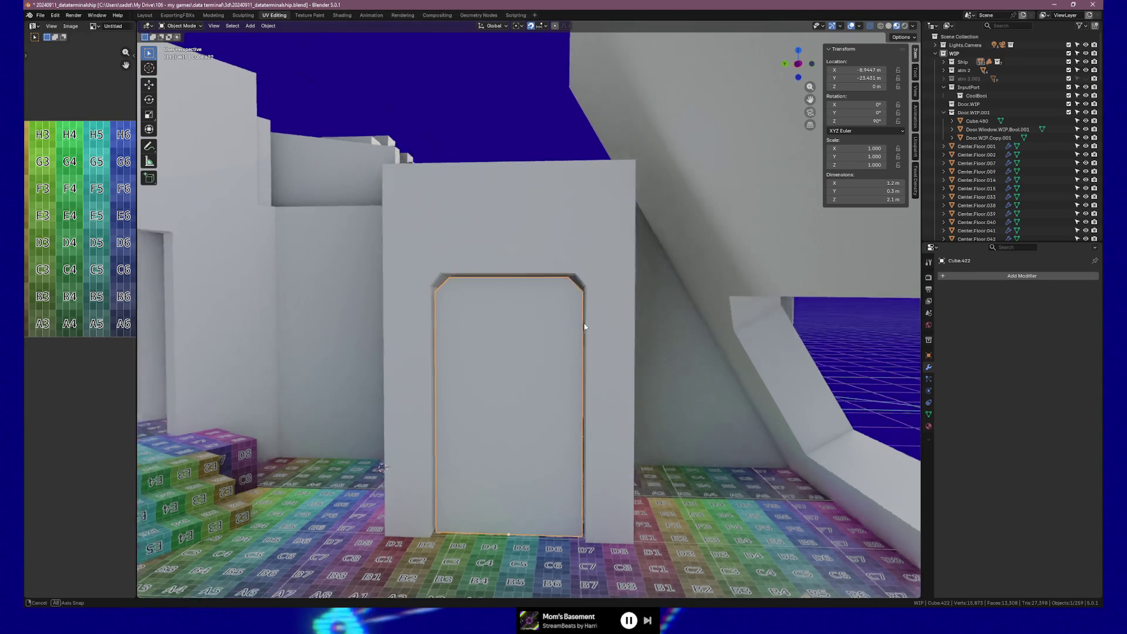
{"action": "scroll", "coordinate": [584, 327], "scroll_direction": "up", "scroll_amount": 2}
{"action": "scroll", "coordinate": [591, 325], "scroll_direction": "up", "scroll_amount": 2}
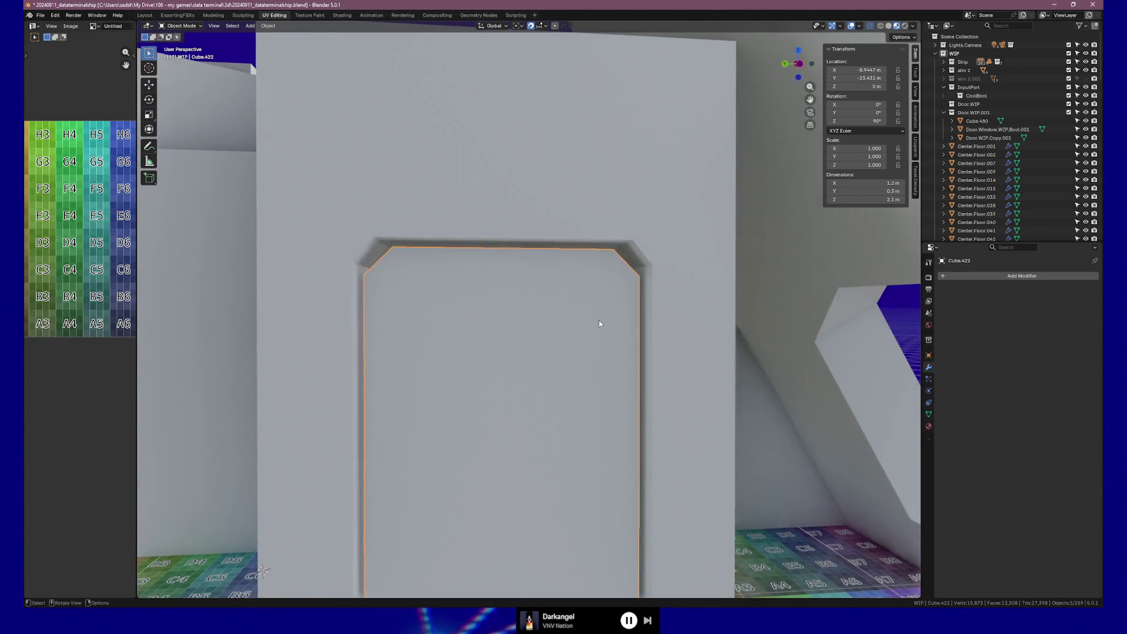
{"action": "scroll", "coordinate": [599, 323], "scroll_direction": "down", "scroll_amount": 2}
{"action": "middle_click_drag", "start_coordinate": [598, 323], "coordinate": [584, 324]}
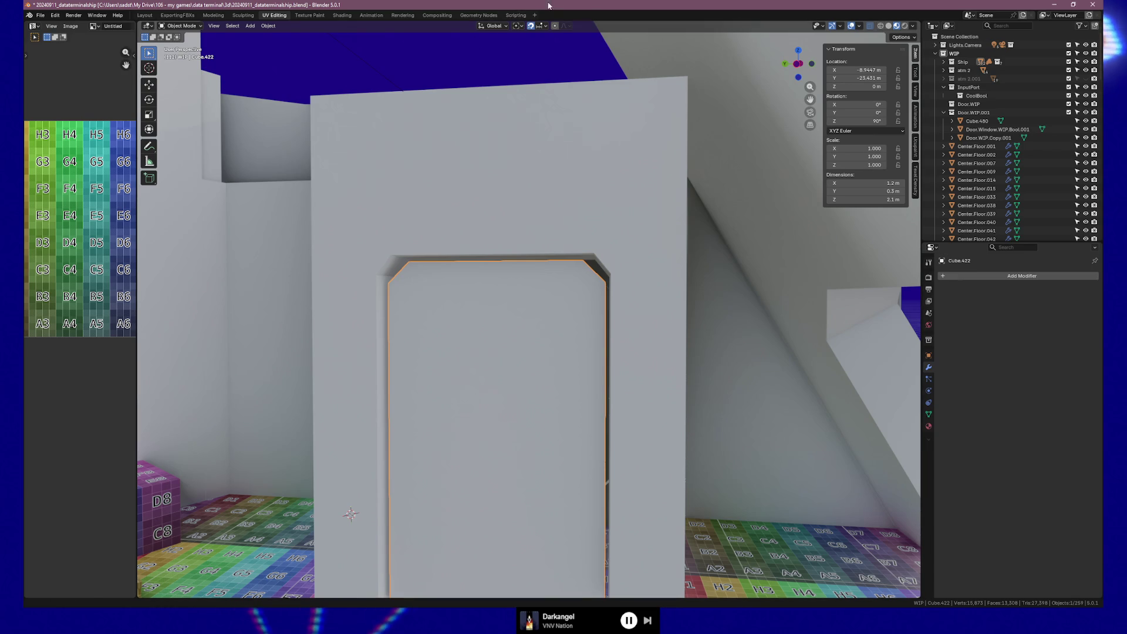
{"action": "middle_click_drag", "start_coordinate": [397, 287], "coordinate": [427, 303]}
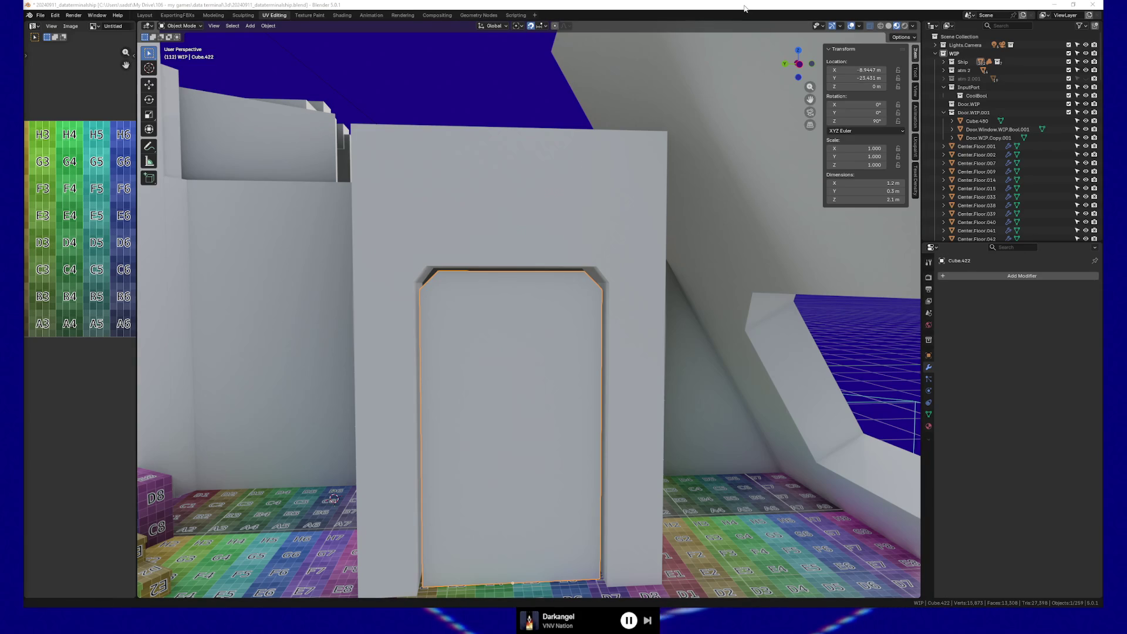
{"action": "scroll", "coordinate": [613, 273], "scroll_direction": "up", "scroll_amount": 3}
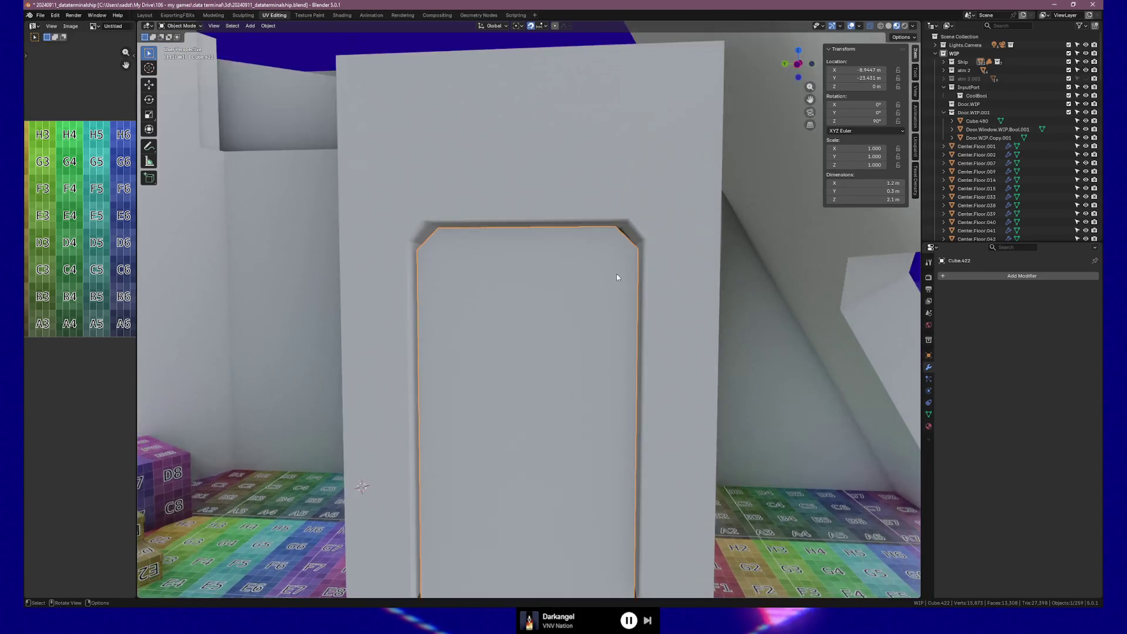
{"action": "key", "text": "KP_1"}
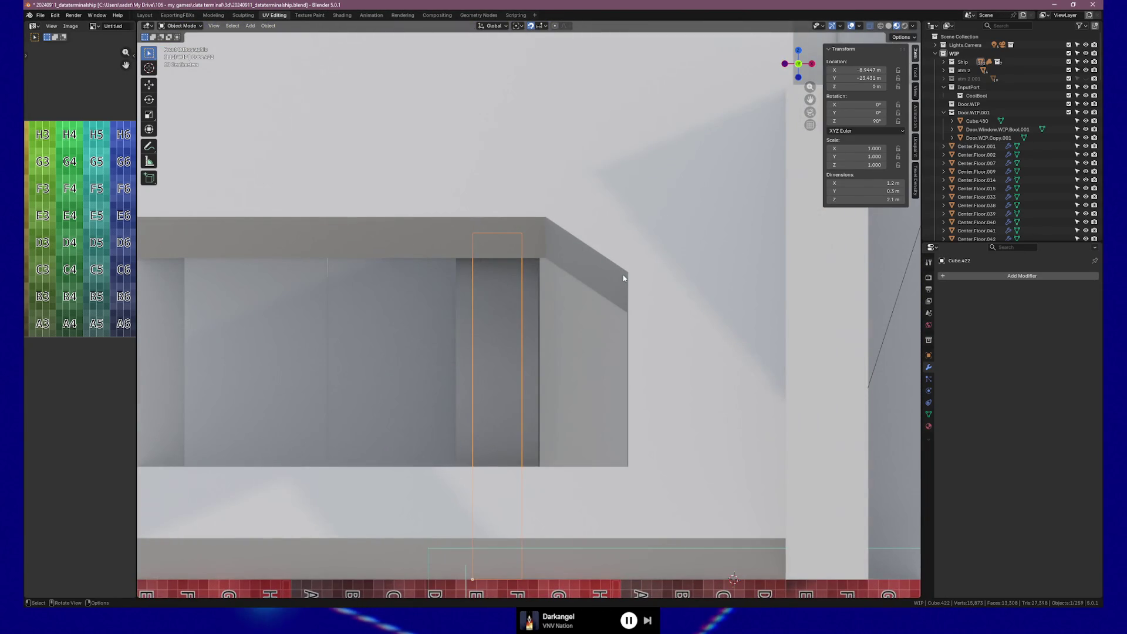
Step: Isolate the pillar Cube.429 in side view and set its and the wall's Y location to 0 m
{"action": "middle_click_drag", "start_coordinate": [623, 279], "coordinate": [567, 369]}
{"action": "left_click", "coordinate": [567, 368]}
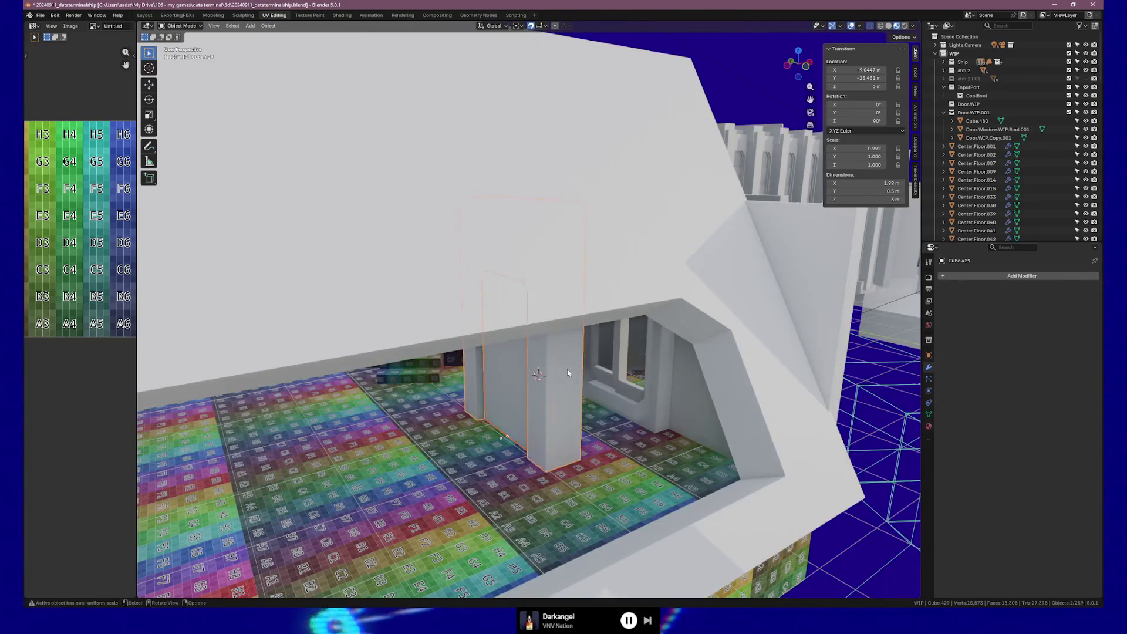
{"action": "key", "text": "KP_Divide"}
{"action": "key", "text": "KP_3"}
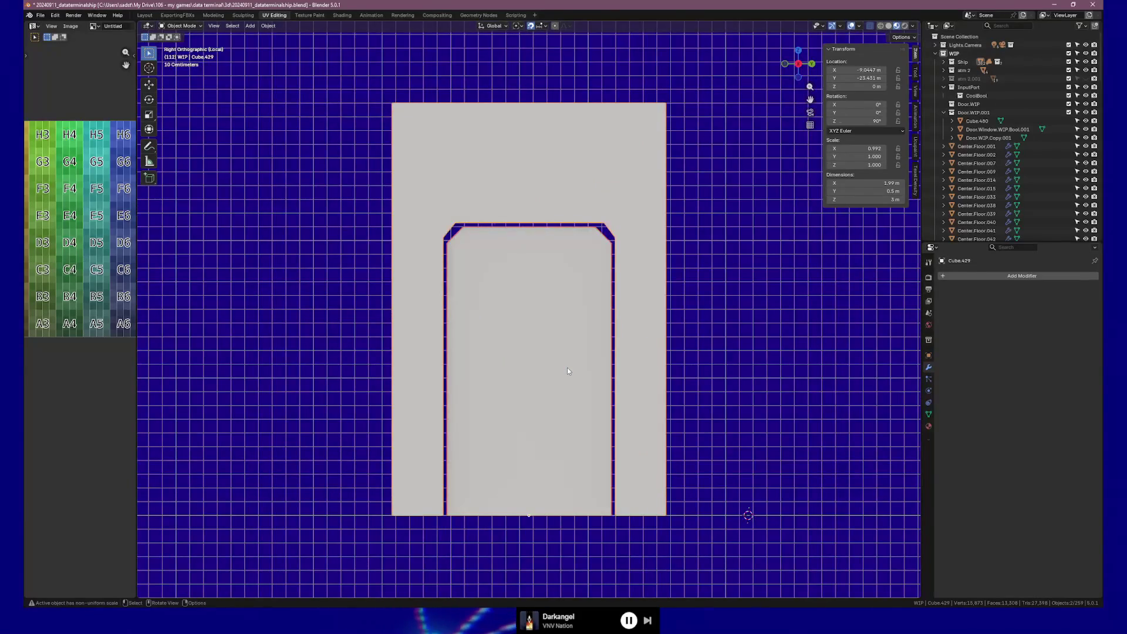
{"action": "scroll", "coordinate": [568, 369], "scroll_direction": "up", "scroll_amount": 1}
{"action": "scroll", "coordinate": [610, 349], "scroll_direction": "up", "scroll_amount": 1}
{"action": "scroll", "coordinate": [610, 354], "scroll_direction": "up", "scroll_amount": 2}
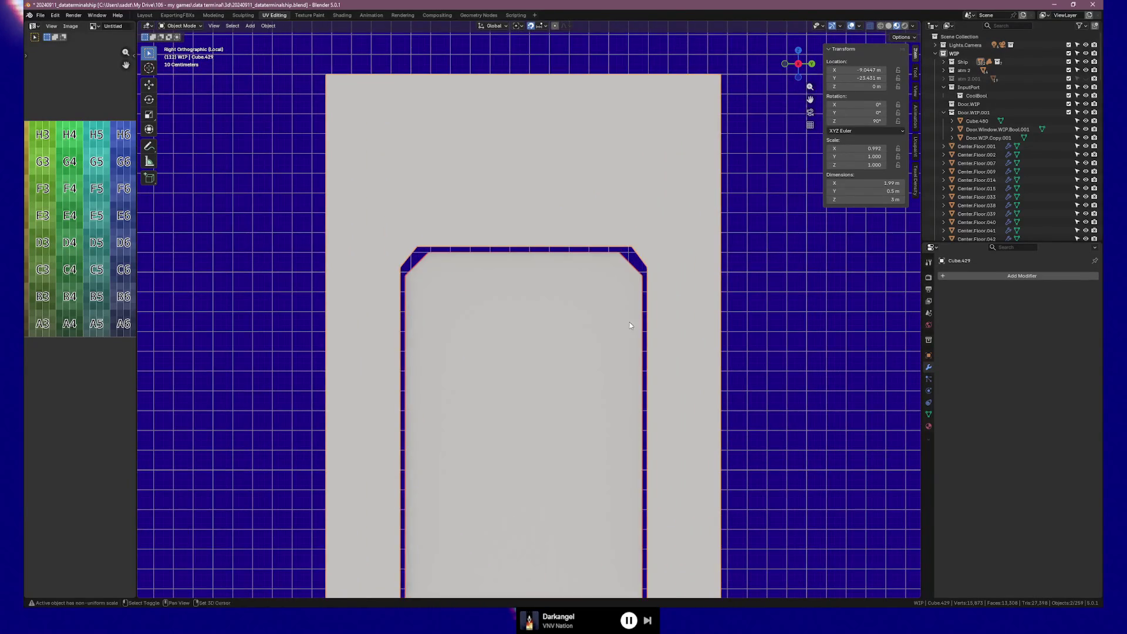
{"action": "scroll", "coordinate": [629, 325], "scroll_direction": "down", "scroll_amount": 1, "text": "shift"}
{"action": "scroll", "coordinate": [642, 320], "scroll_direction": "down", "scroll_amount": 2}
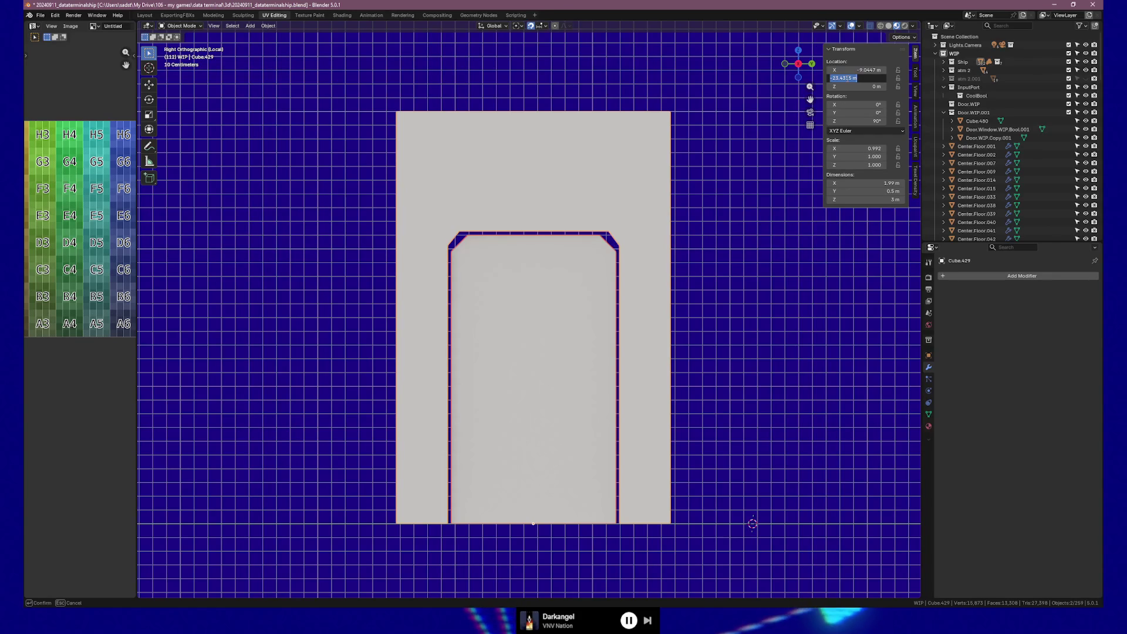
{"action": "key", "text": "Return"}
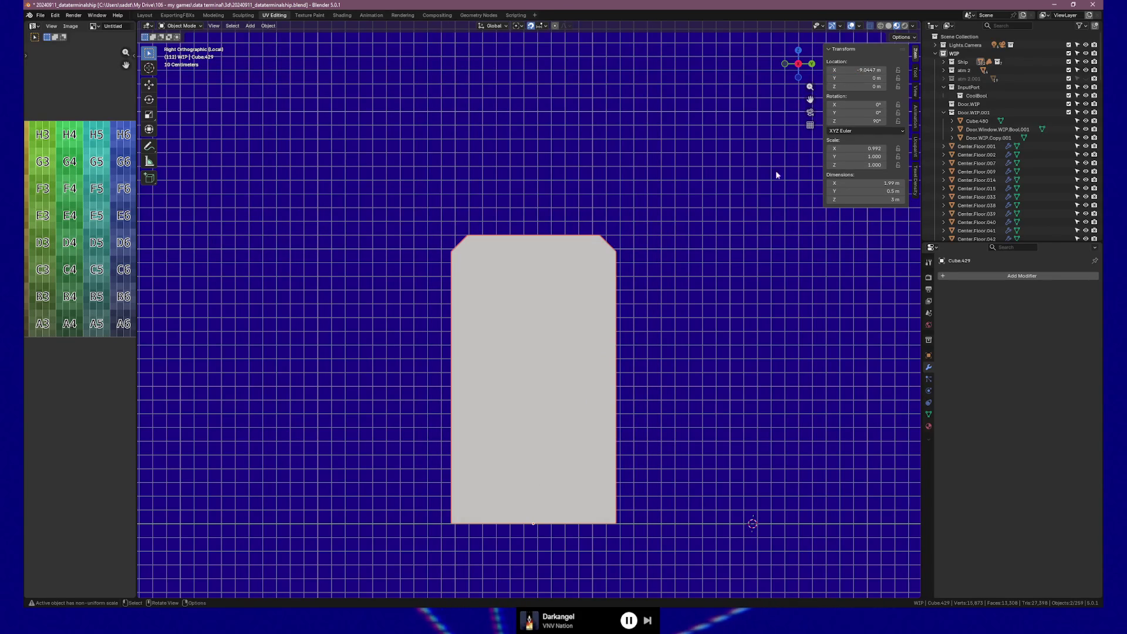
{"action": "left_click", "coordinate": [566, 358]}
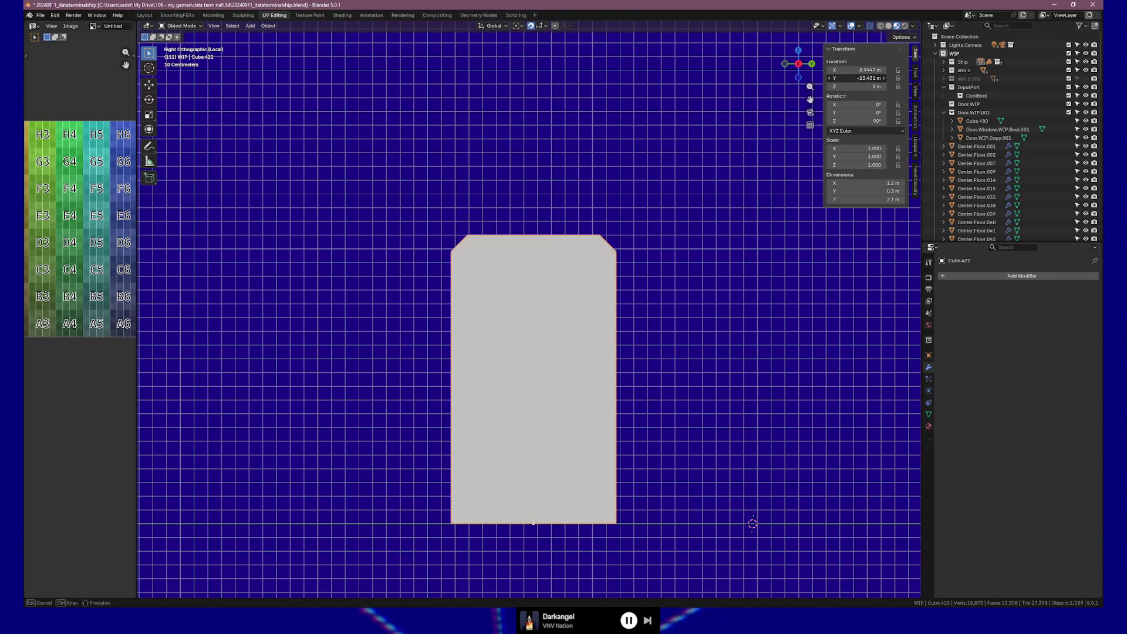
{"action": "type", "text": "0"}
{"action": "key", "text": "Return"}
{"action": "scroll", "coordinate": [459, 385], "scroll_direction": "down", "scroll_amount": 10}
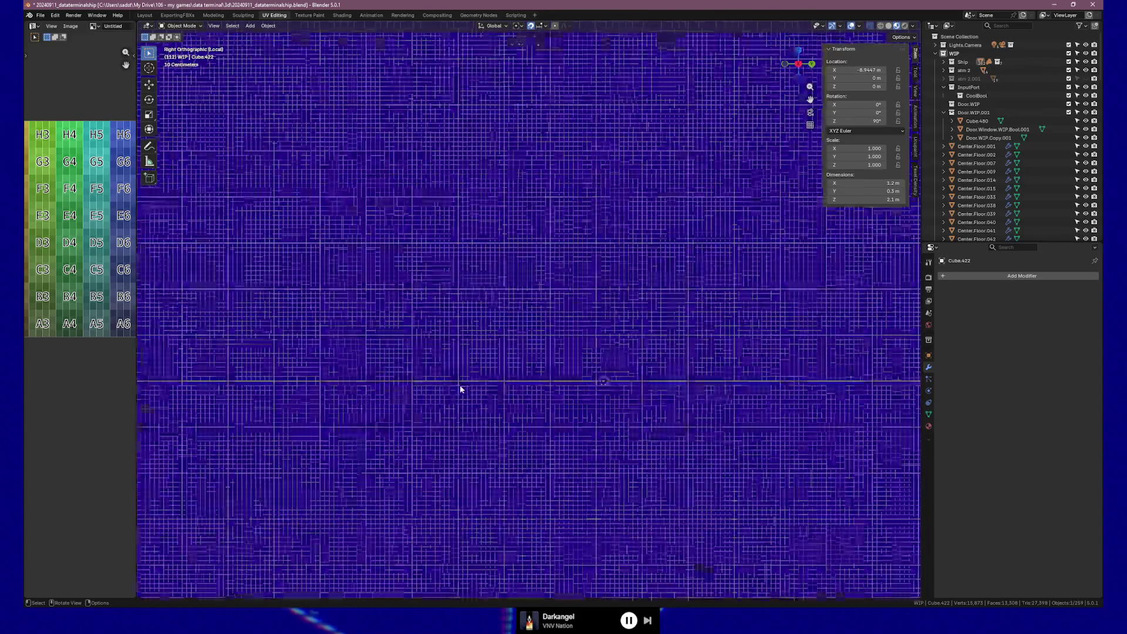
Step: Frame the view on the doorway wall, select the door panel and enter Edit Mode on its mesh
{"action": "key", "text": "grave"}
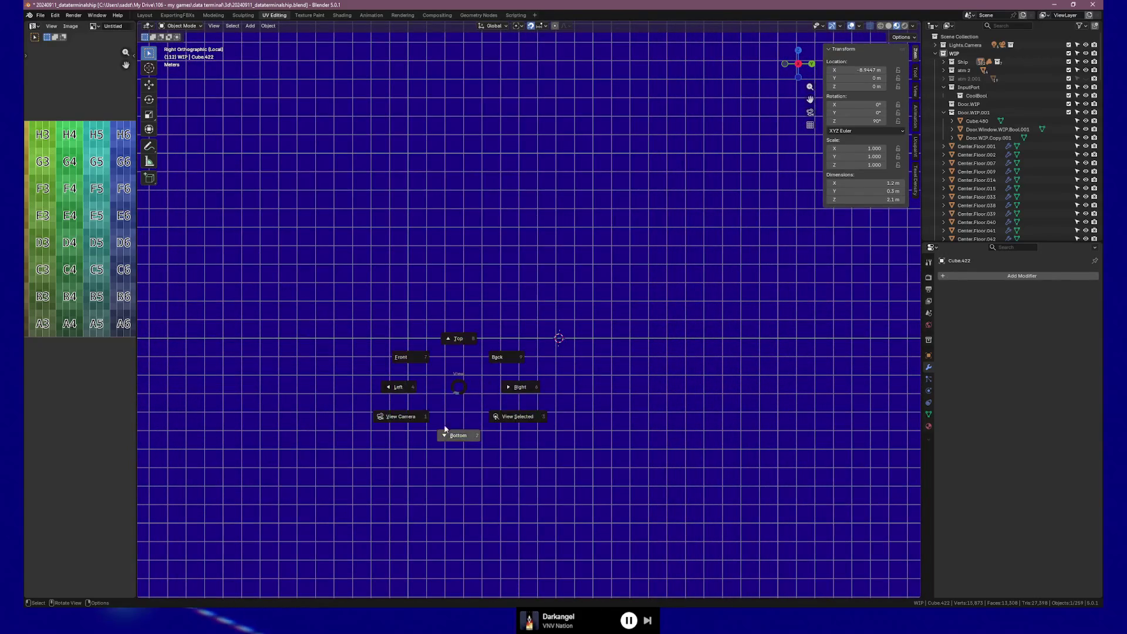
{"action": "left_click", "coordinate": [514, 416]}
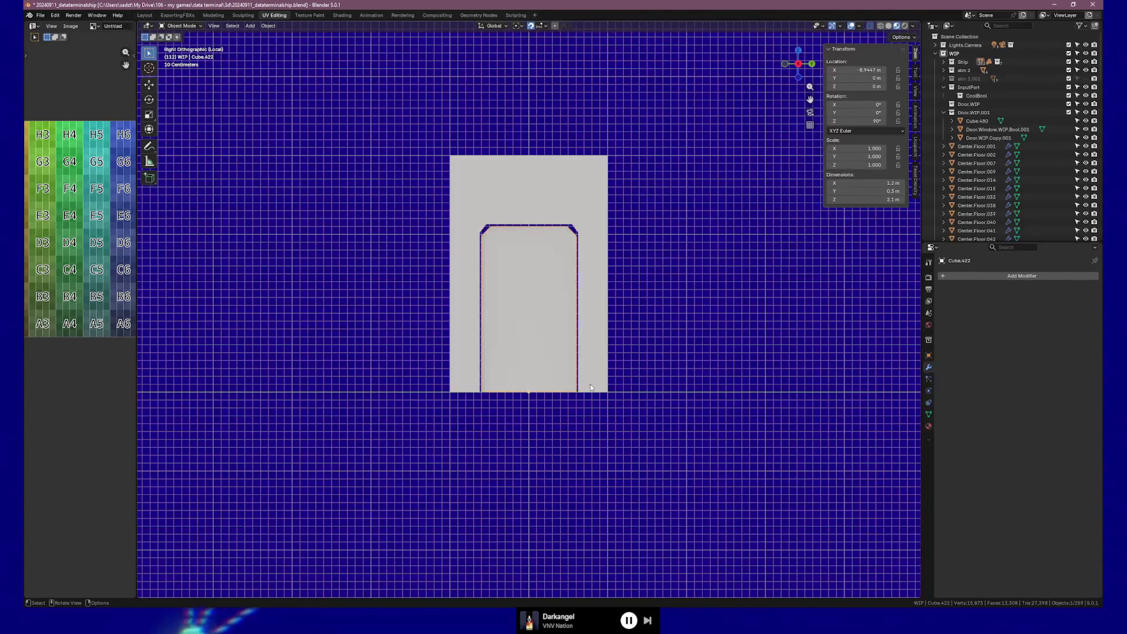
{"action": "scroll", "coordinate": [520, 420], "scroll_direction": "up", "scroll_amount": 3}
{"action": "mouse_move", "coordinate": [520, 419]}
{"action": "middle_mouse_down"}
{"action": "mouse_move", "coordinate": [449, 389]}
{"action": "mouse_move", "coordinate": [390, 388]}
{"action": "mouse_move", "coordinate": [516, 404]}
{"action": "mouse_move", "coordinate": [583, 394]}
{"action": "mouse_move", "coordinate": [435, 395]}
{"action": "mouse_move", "coordinate": [582, 389]}
{"action": "mouse_move", "coordinate": [578, 401]}
{"action": "middle_mouse_up"}
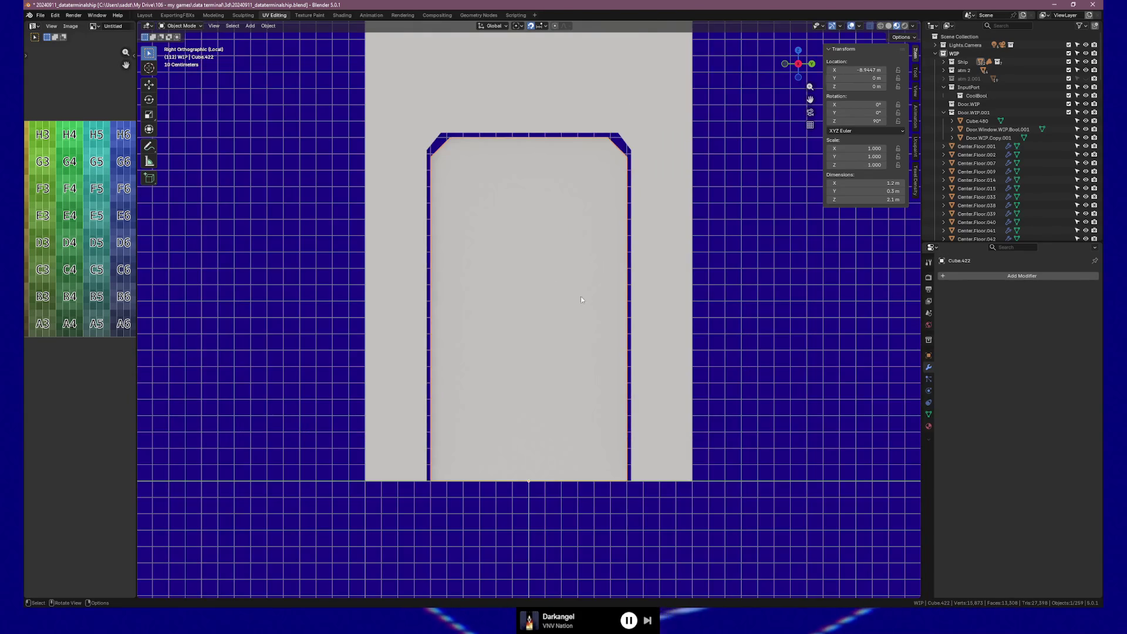
{"action": "middle_click_drag", "start_coordinate": [656, 246], "coordinate": [654, 283], "text": "shift"}
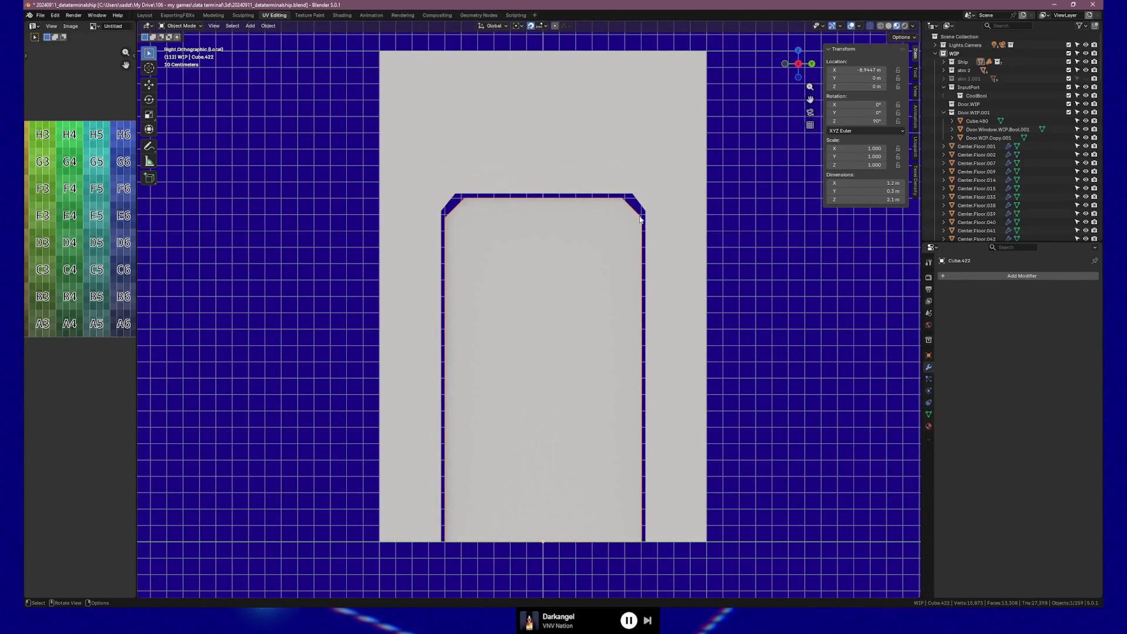
{"action": "scroll", "coordinate": [640, 220], "scroll_direction": "up", "scroll_amount": 2}
{"action": "middle_click_drag", "start_coordinate": [651, 220], "coordinate": [651, 270], "text": "shift"}
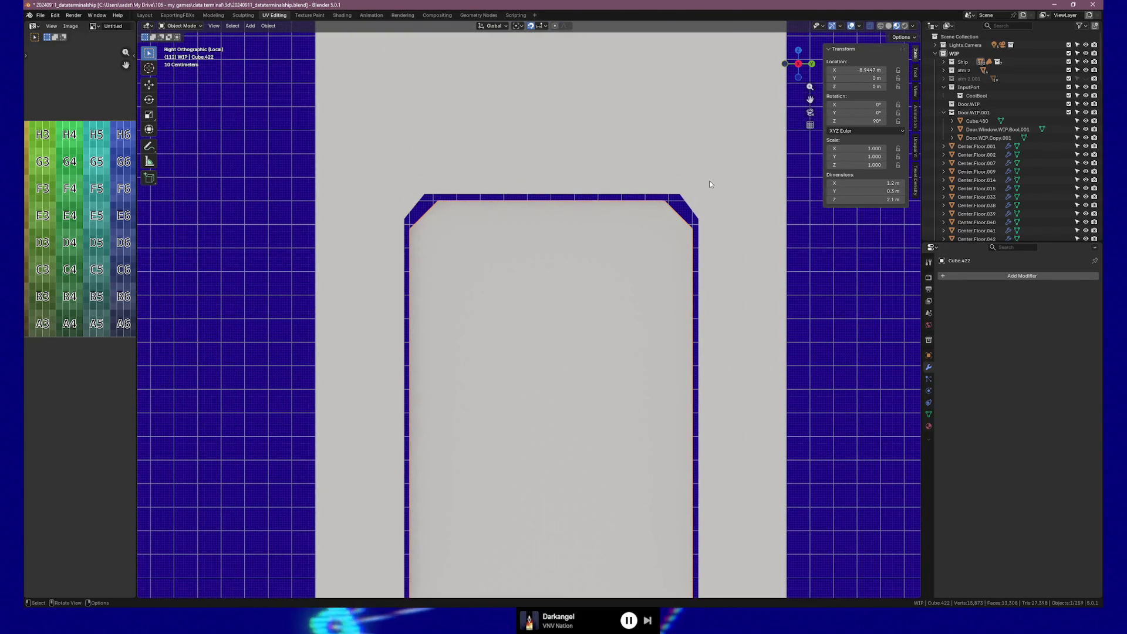
{"action": "left_click", "coordinate": [692, 149]}
{"action": "key", "text": "Tab"}
{"action": "scroll", "coordinate": [691, 148], "scroll_direction": "down", "scroll_amount": 1}
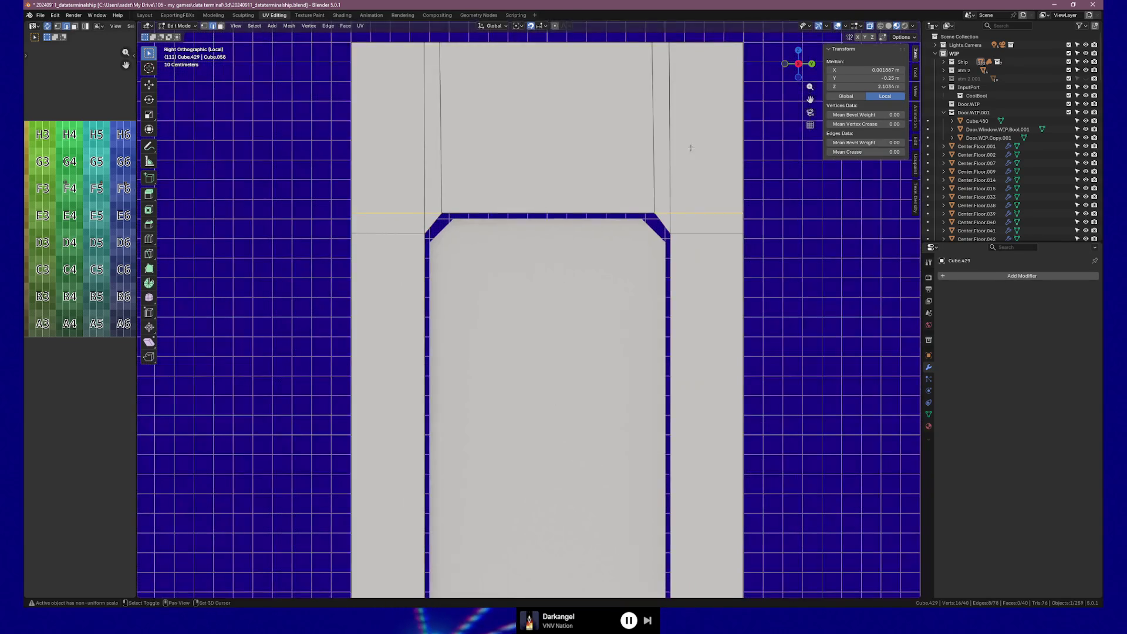
Step: Select the panel's right-edge vertex and set its X position to 0.63209 m
{"action": "middle_click_drag", "start_coordinate": [650, 202], "coordinate": [653, 220], "text": "shift"}
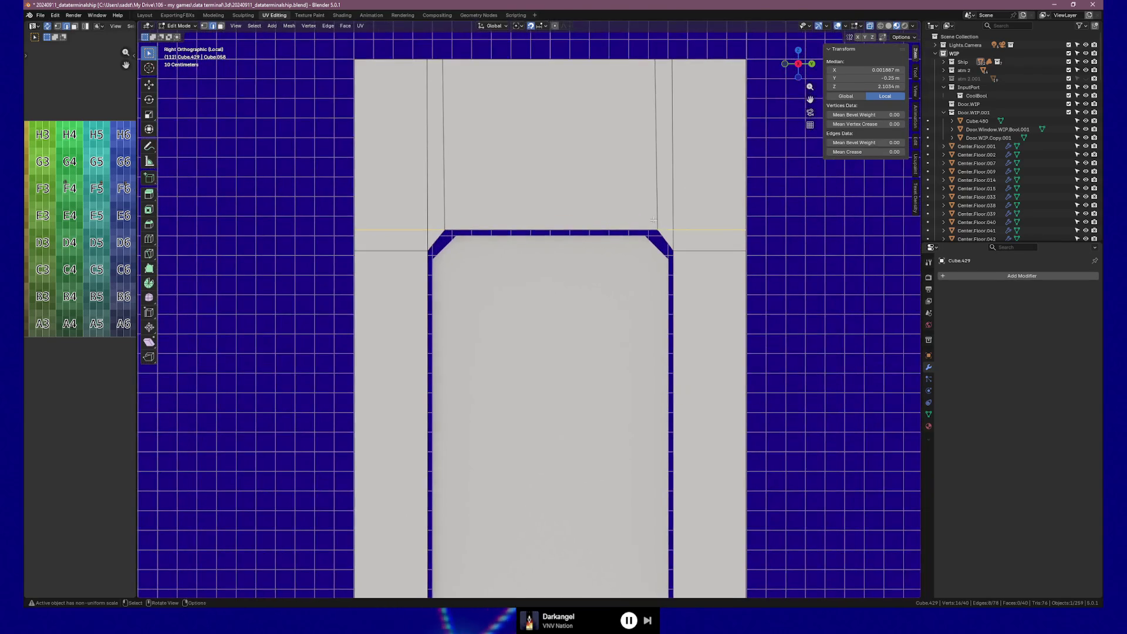
{"action": "left_click", "coordinate": [474, 105]}
{"action": "left_click_drag", "start_coordinate": [437, 54], "coordinate": [658, 240]}
{"action": "scroll", "coordinate": [657, 240], "scroll_direction": "up", "scroll_amount": 1}
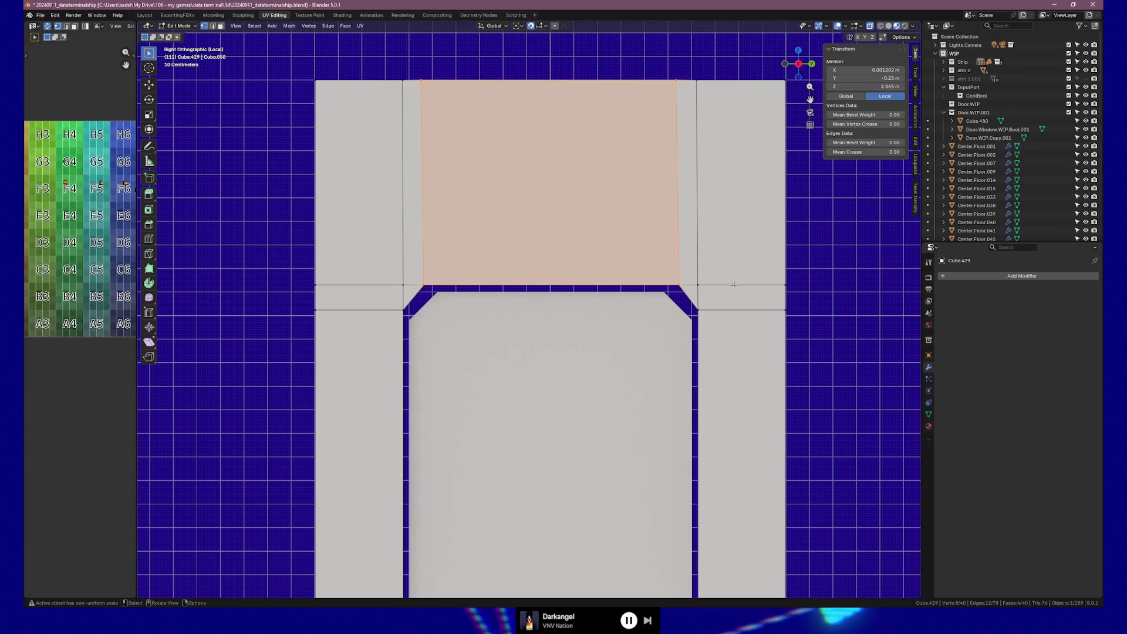
{"action": "left_click", "coordinate": [679, 287]}
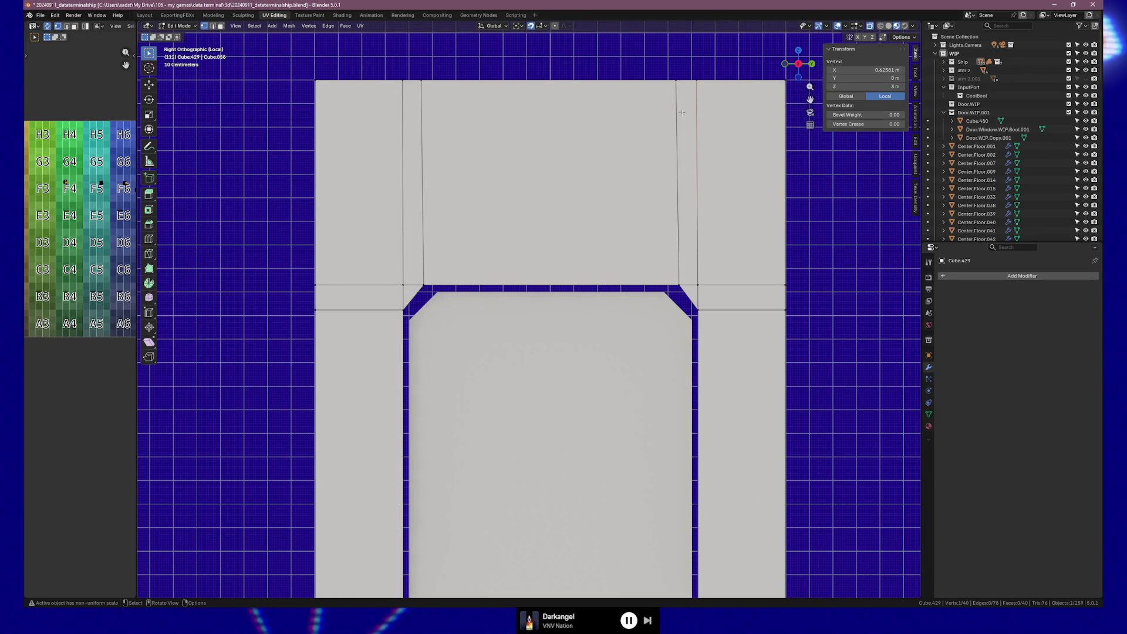
{"action": "left_click", "coordinate": [698, 284]}
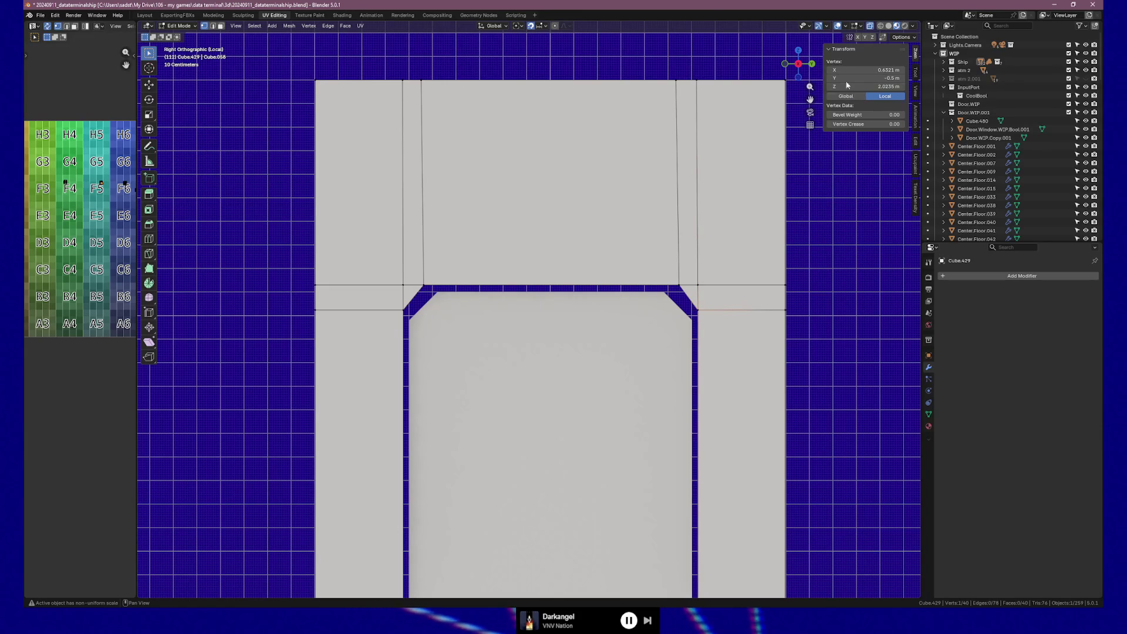
{"action": "left_click", "coordinate": [868, 69]}
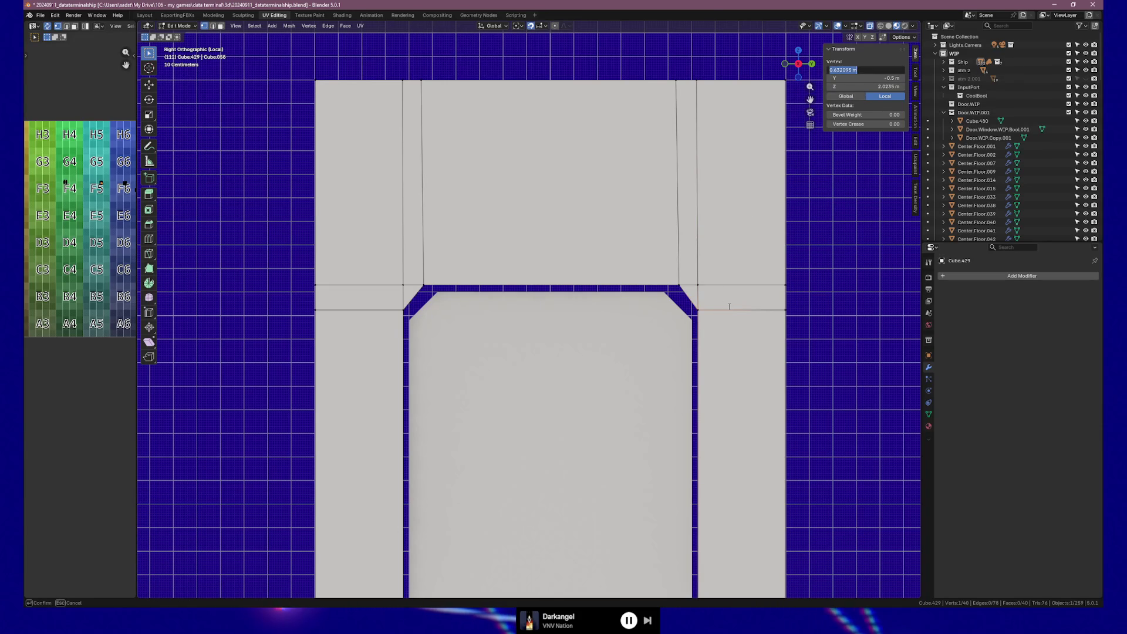
{"action": "key", "text": "ctrl+v"}
{"action": "key", "text": "Return"}
{"action": "scroll", "coordinate": [674, 370], "scroll_direction": "down", "scroll_amount": 3}
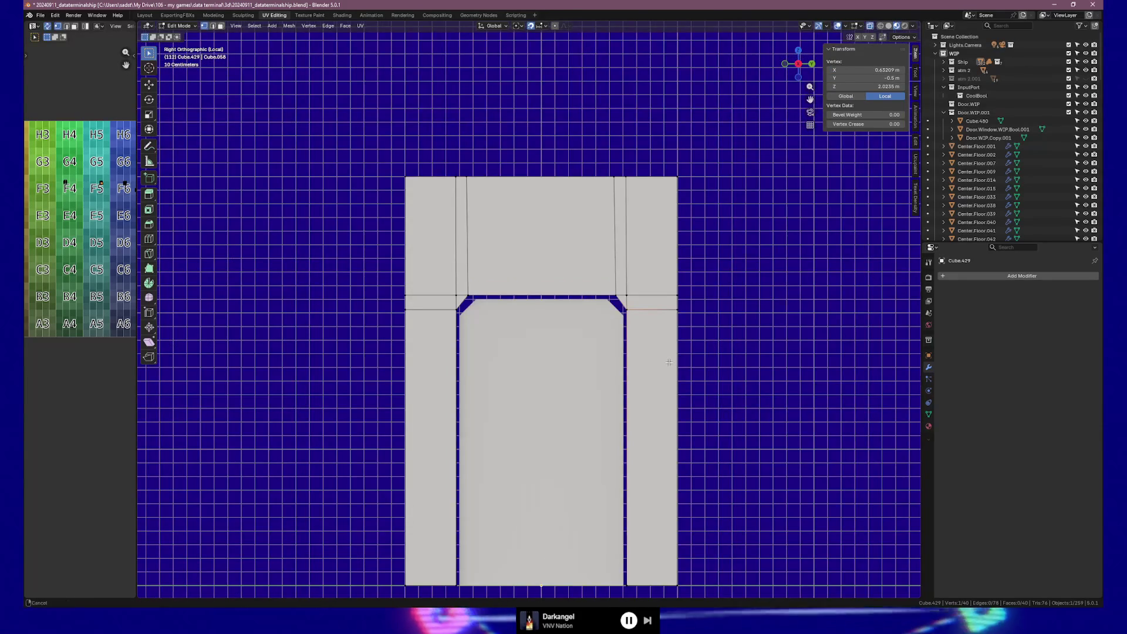
Step: Box-select the right column edge vertices and set their Median X to 0.63 m
{"action": "middle_click_drag", "start_coordinate": [674, 371], "coordinate": [664, 320], "text": "shift"}
{"action": "left_click_drag", "start_coordinate": [627, 539], "coordinate": [615, 255]}
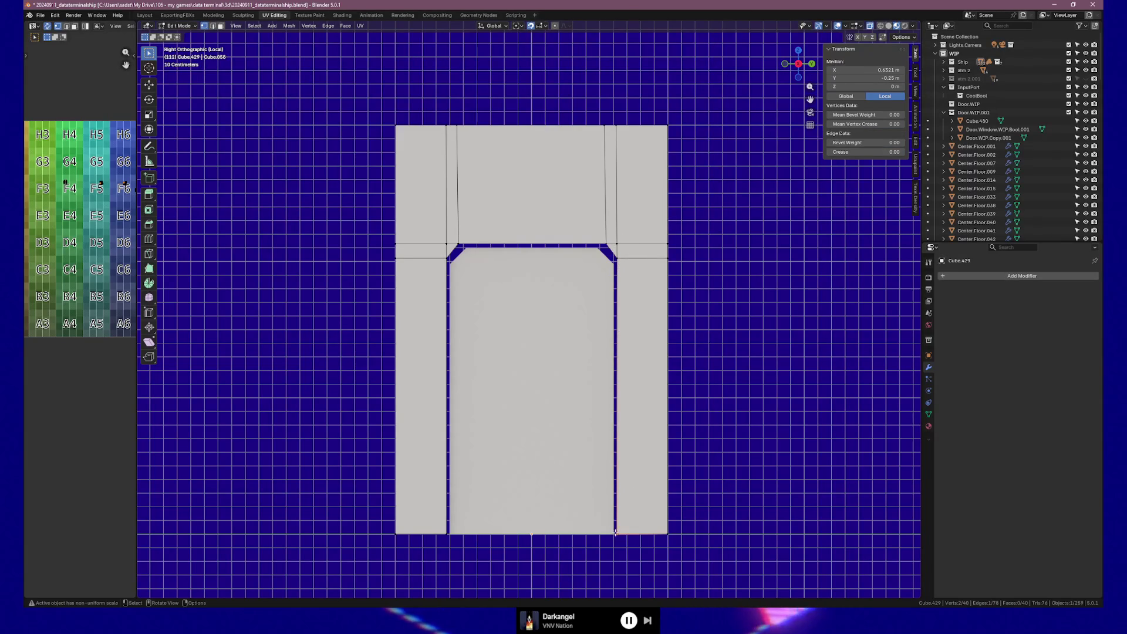
{"action": "double_click", "coordinate": [856, 71]}
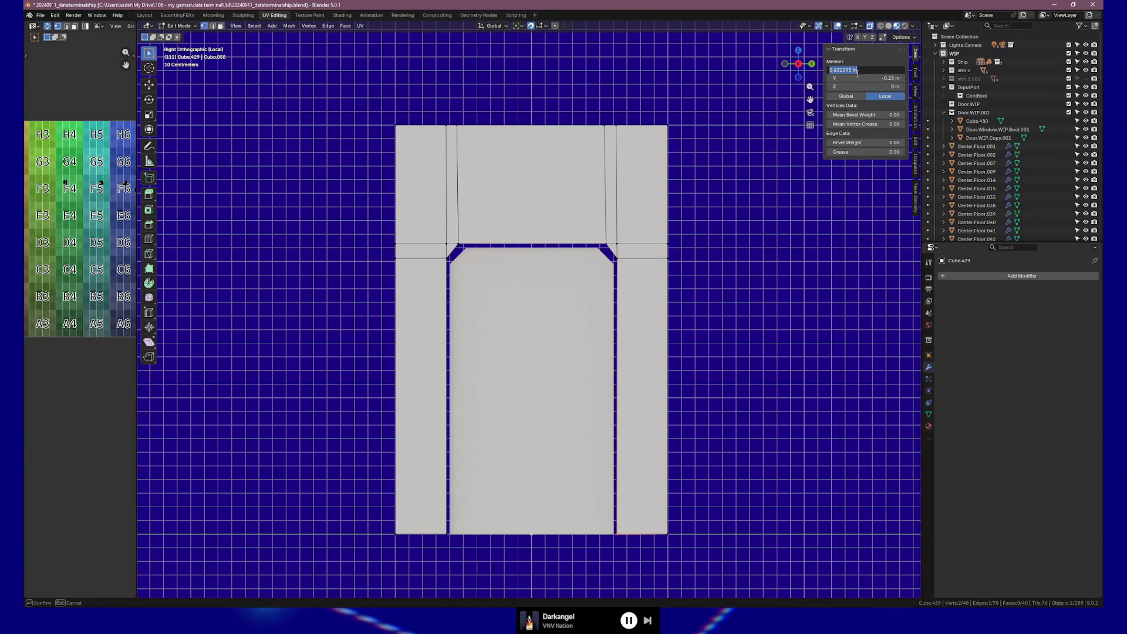
{"action": "double_click", "coordinate": [857, 71]}
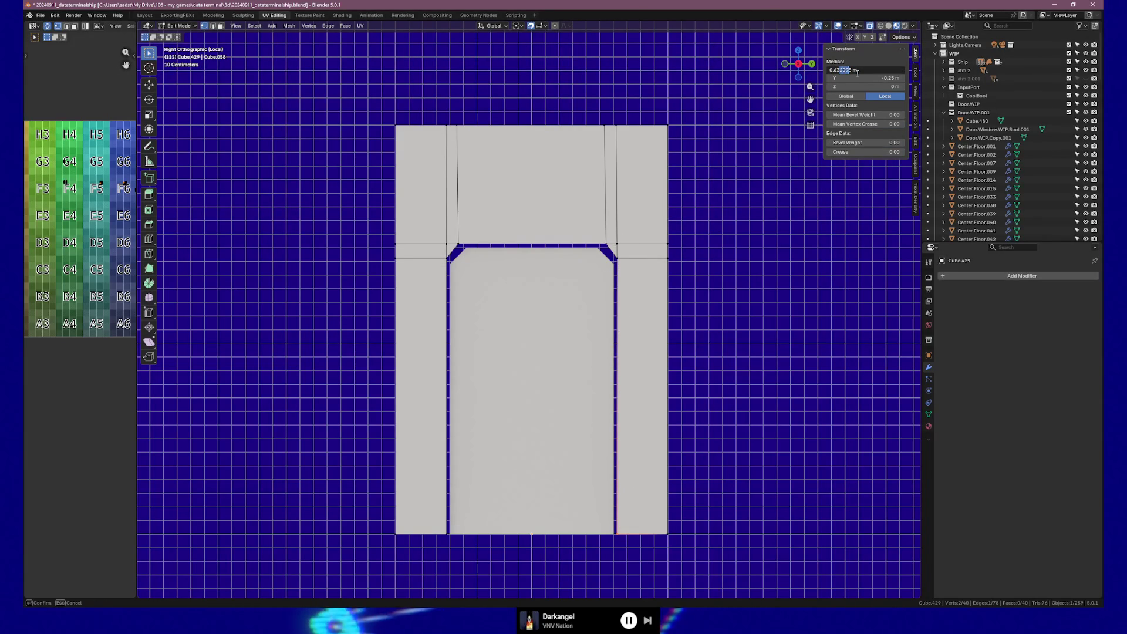
{"action": "key", "text": "Return"}
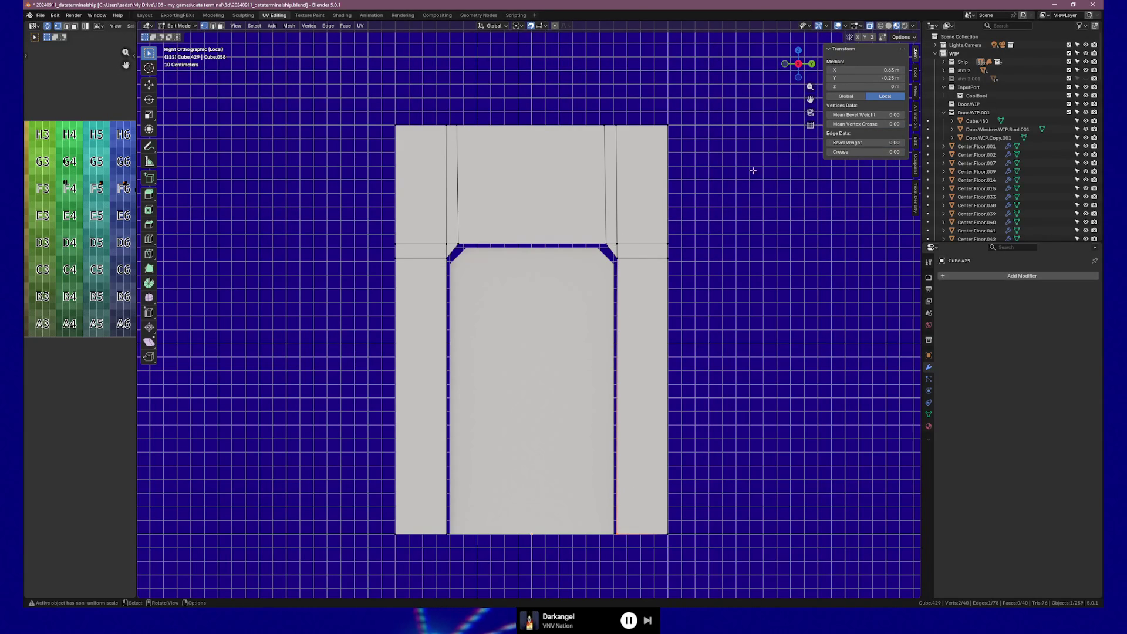
{"action": "double_click", "coordinate": [858, 69]}
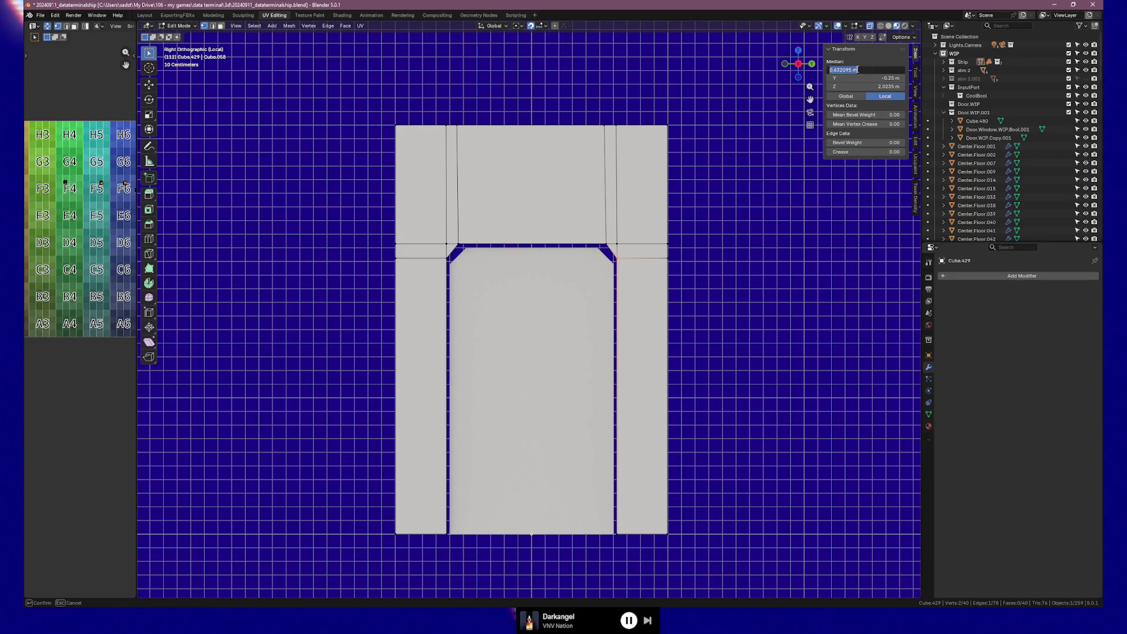
{"action": "type", "text": "0.43"}
{"action": "key", "text": "Return"}
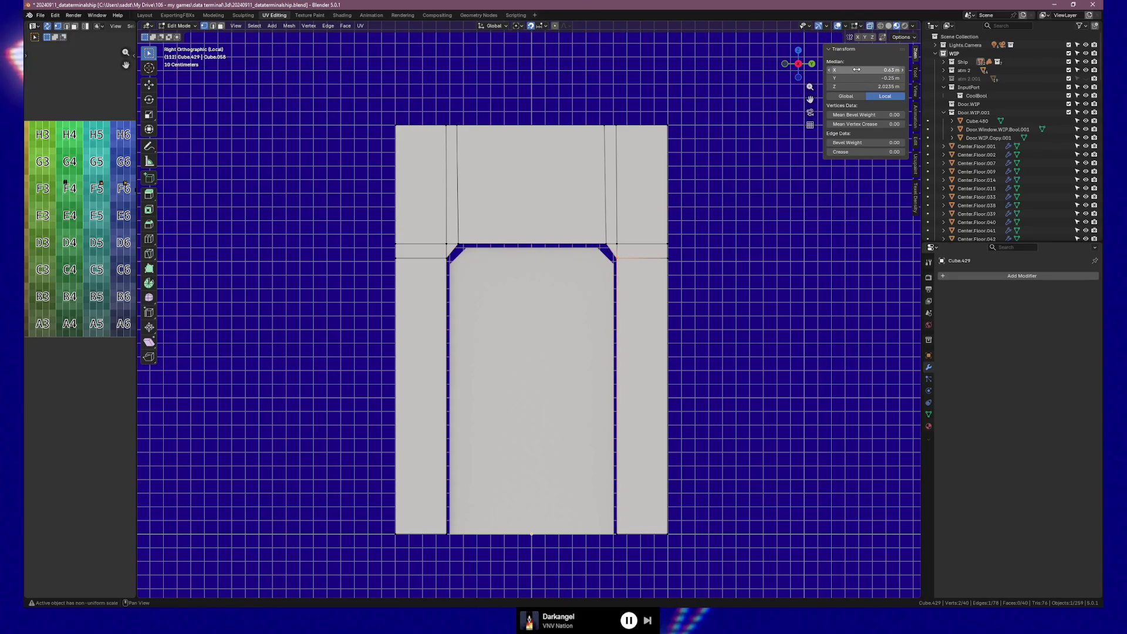
Step: Set another right-edge vertex to X 0.63 m and add the top vertex to the selection
{"action": "left_click", "coordinate": [614, 242]}
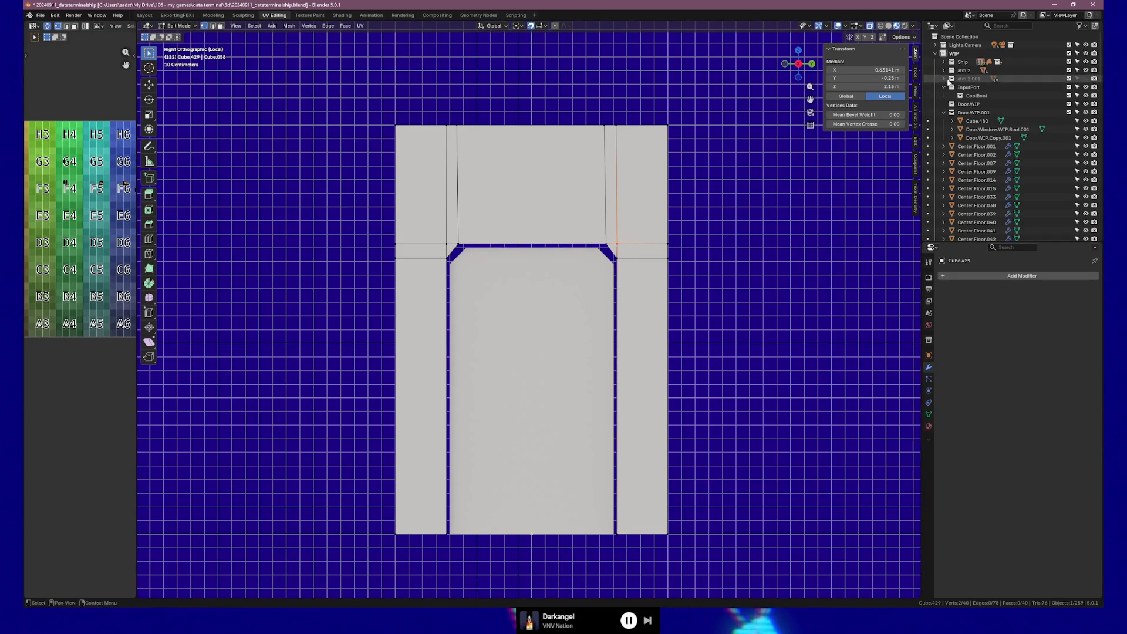
{"action": "double_click", "coordinate": [845, 70]}
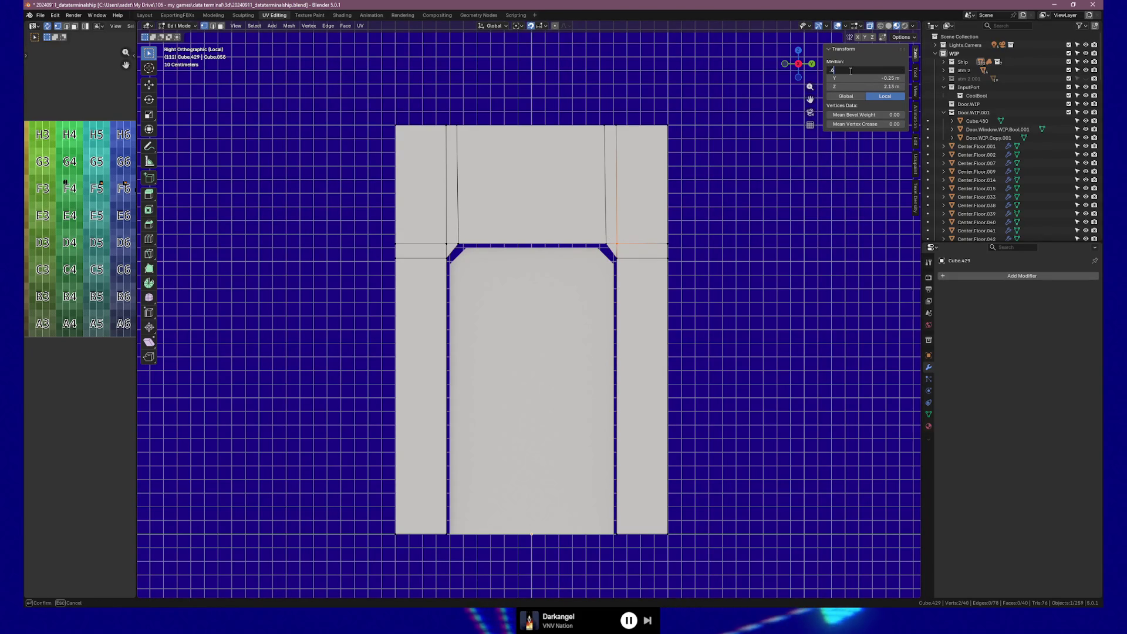
{"action": "type", "text": "0.43"}
{"action": "key", "text": "Return"}
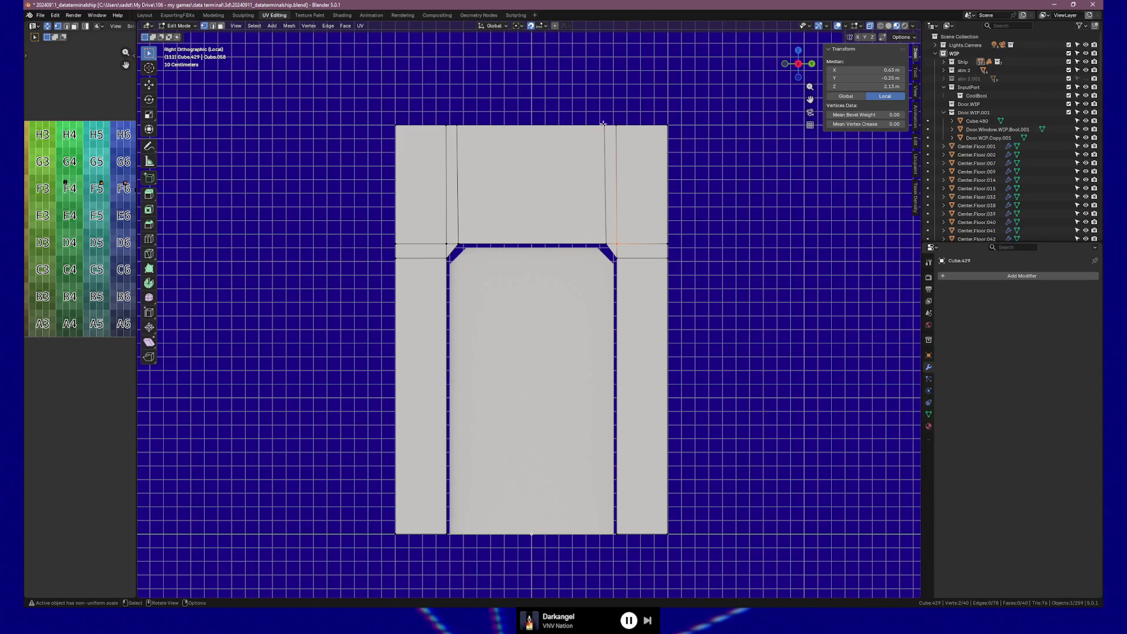
{"action": "left_click_drag", "start_coordinate": [611, 117], "coordinate": [629, 140], "text": "shift"}
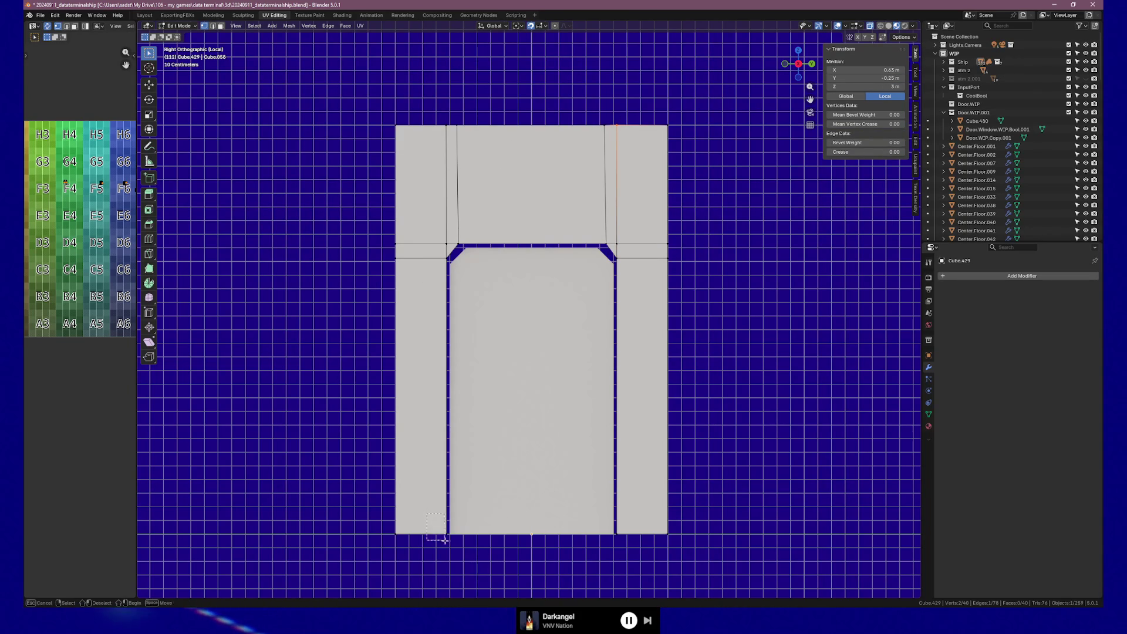
Step: Set the bottom vertex of the left jamb's inner edge to X −0.63 m
{"action": "left_click_drag", "start_coordinate": [445, 539], "coordinate": [445, 540], "text": "shift"}
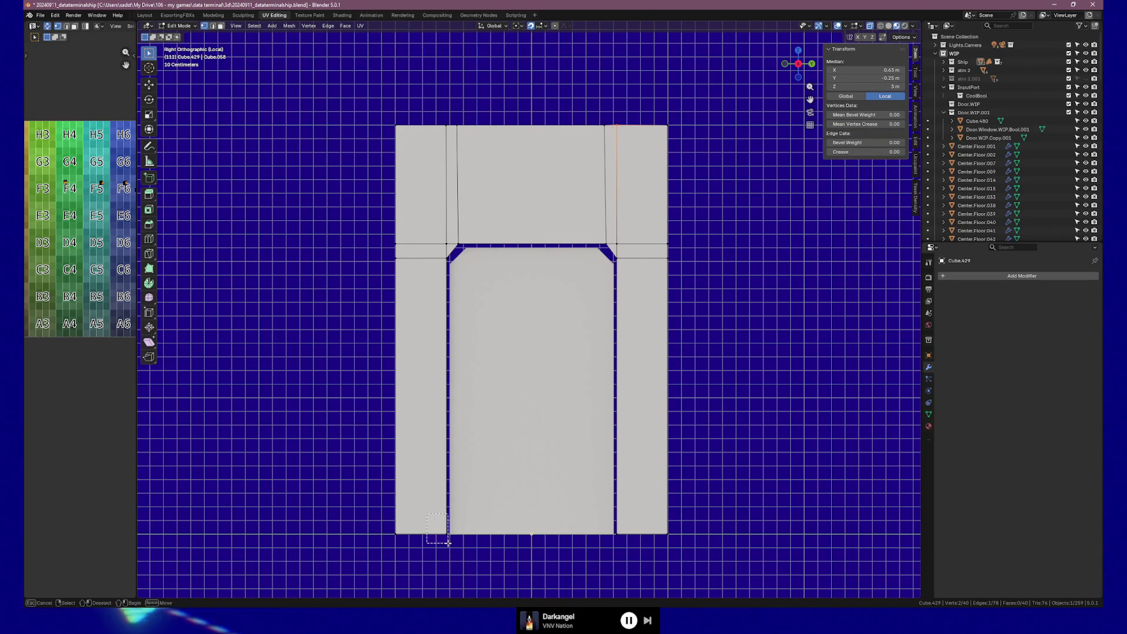
{"action": "left_click", "coordinate": [860, 72]}
{"action": "key", "text": "BackSpace"}
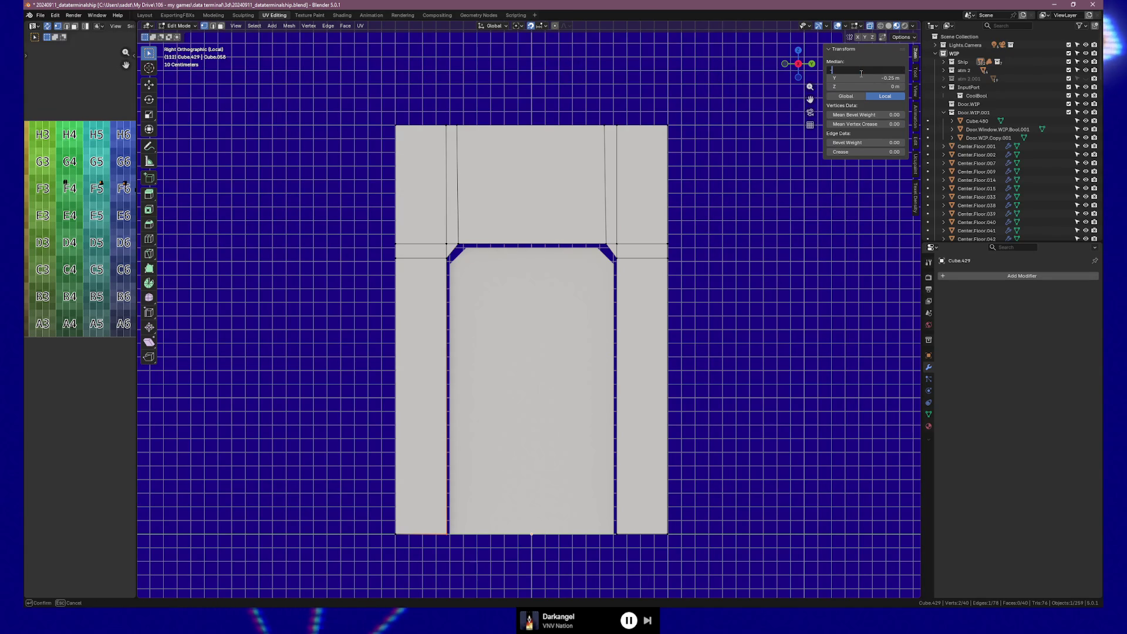
{"action": "type", "text": "-0.62"}
{"action": "key", "text": "Return"}
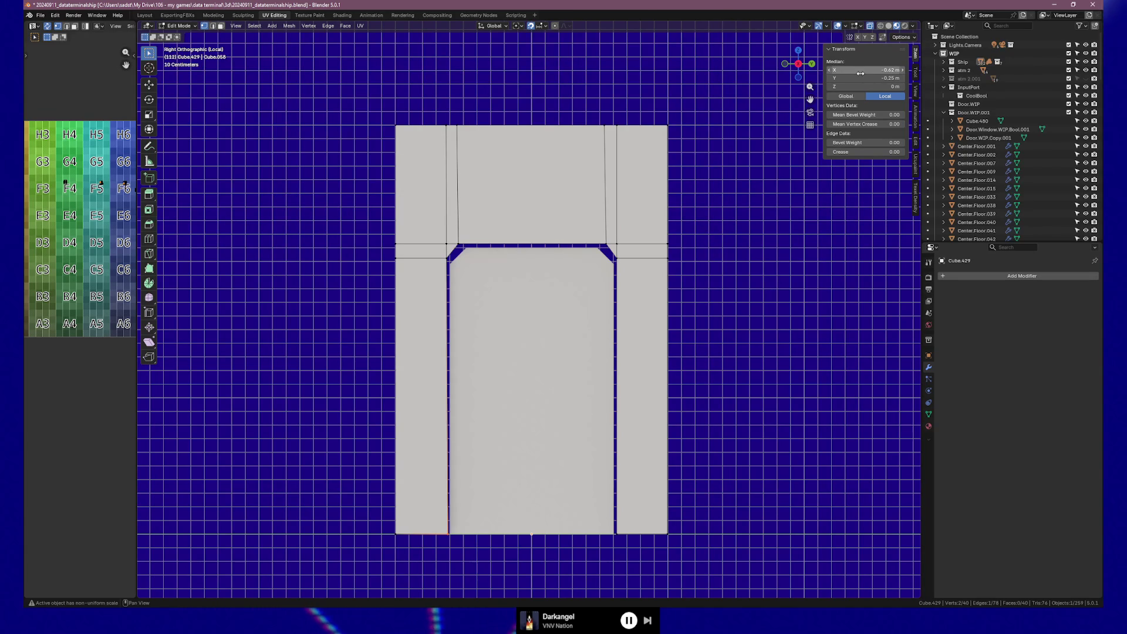
{"action": "left_click_drag", "start_coordinate": [861, 72], "coordinate": [860, 73]}
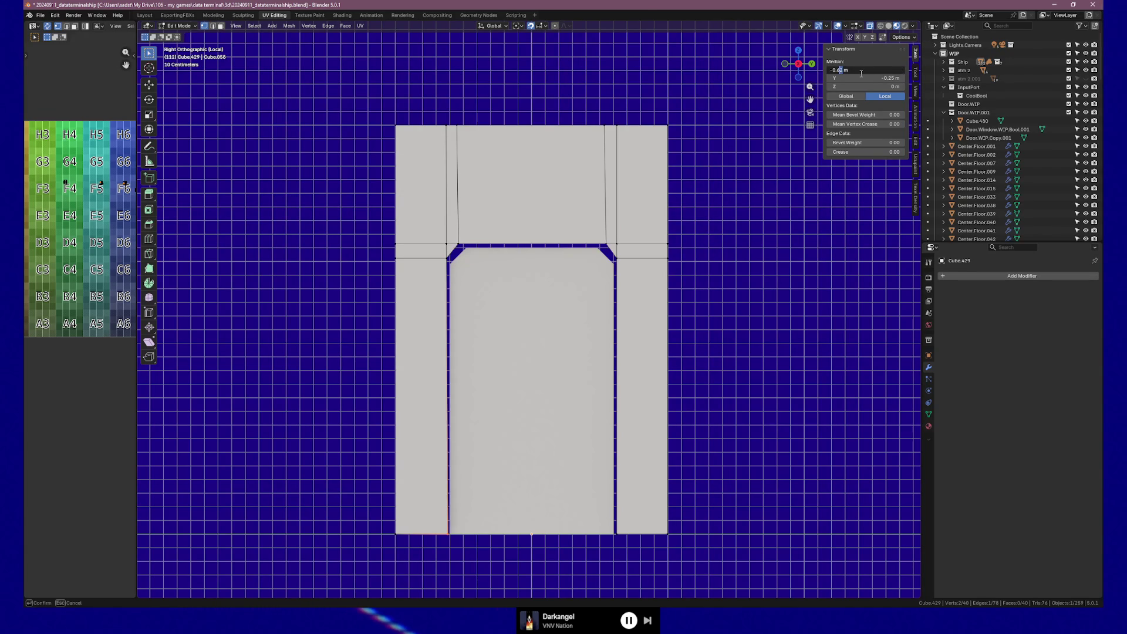
{"action": "key", "text": "Return"}
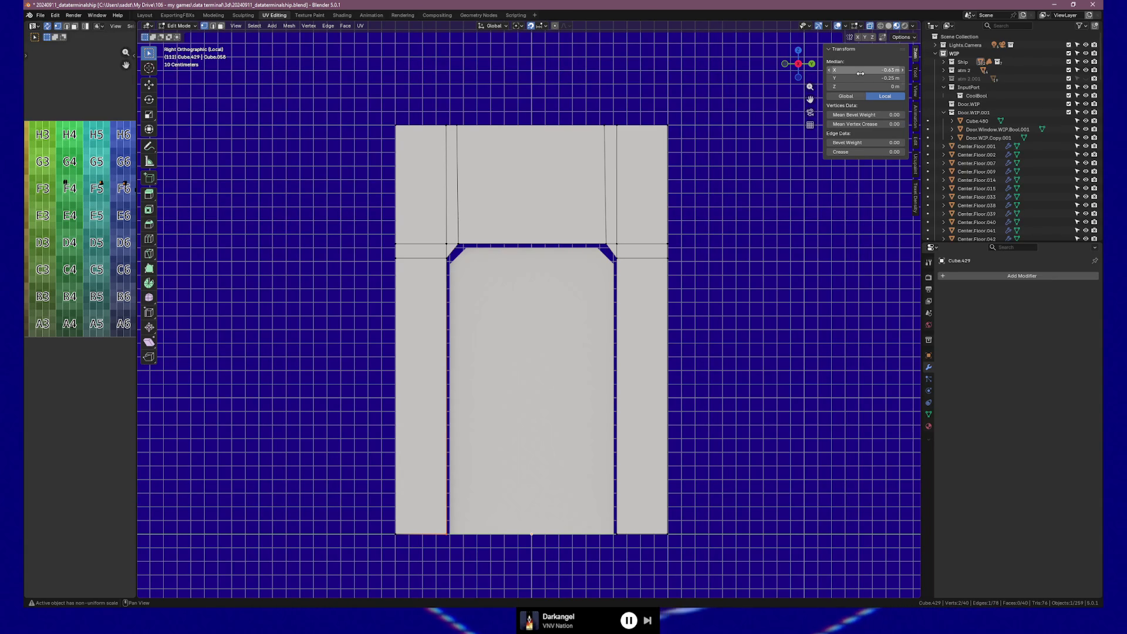
Step: Set the left jamb's top edge, upper vertex and upper-left edge X positions (-0.43 m, -0.63 m)
{"action": "key", "text": "b"}
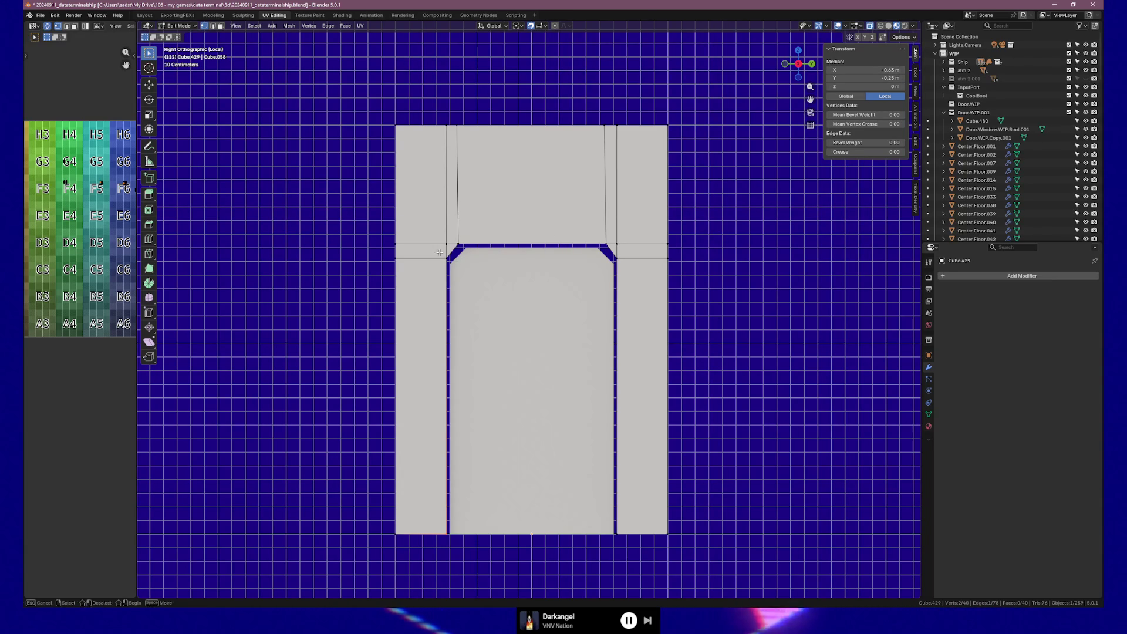
{"action": "left_click_drag", "start_coordinate": [438, 252], "coordinate": [453, 265]}
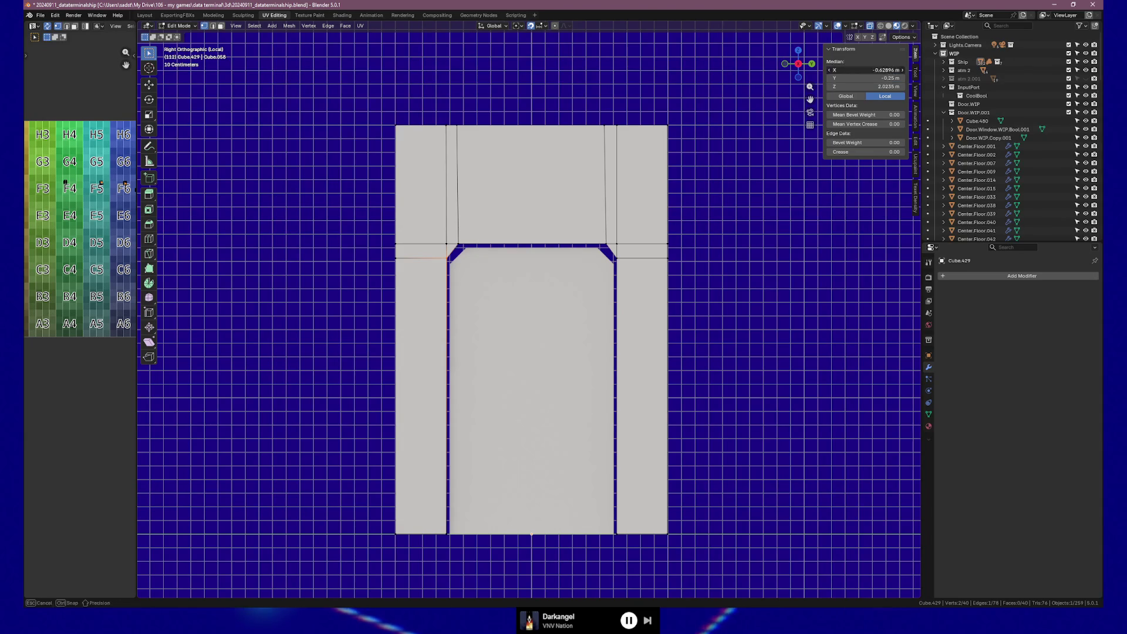
{"action": "left_click", "coordinate": [881, 69]}
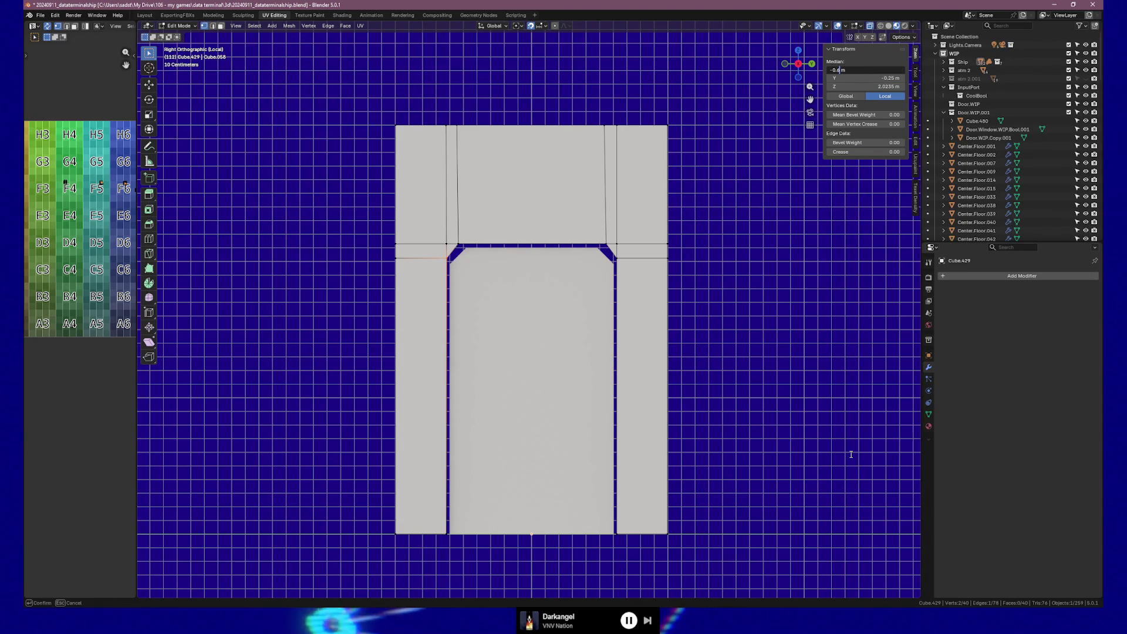
{"action": "key", "text": "Return"}
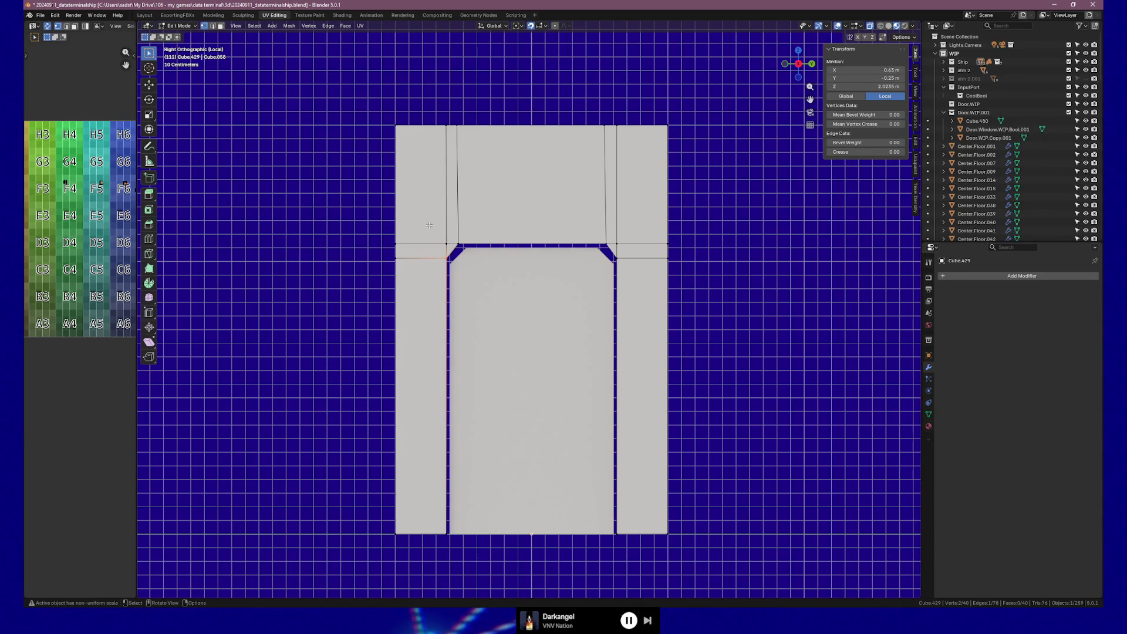
{"action": "left_click", "coordinate": [441, 237]}
{"action": "left_click", "coordinate": [866, 71]}
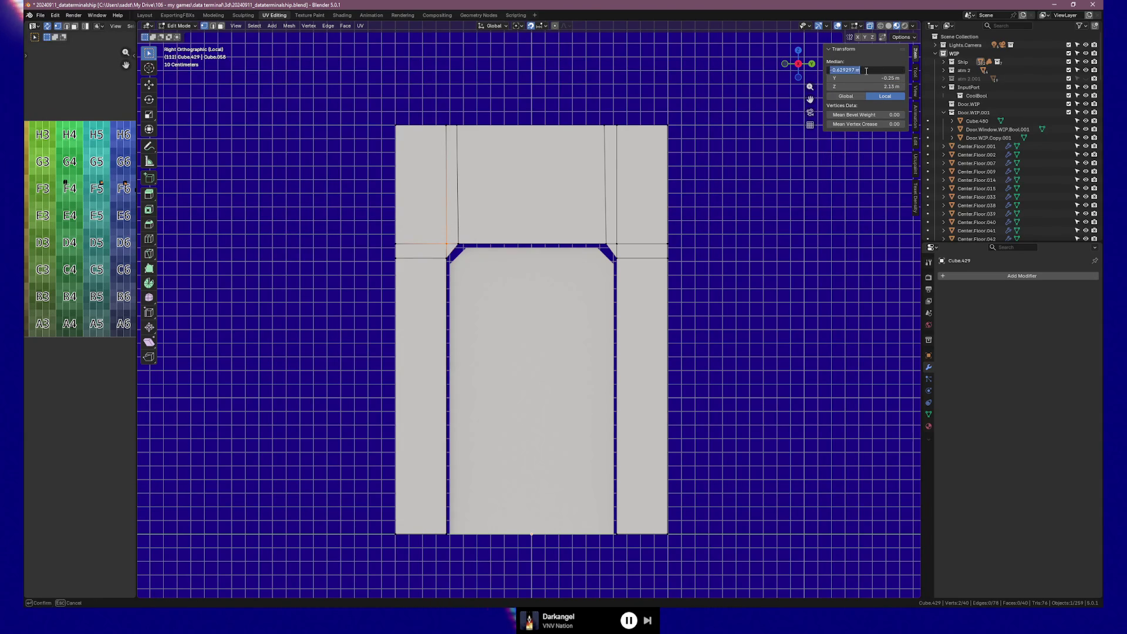
{"action": "type", "text": "-0.4"}
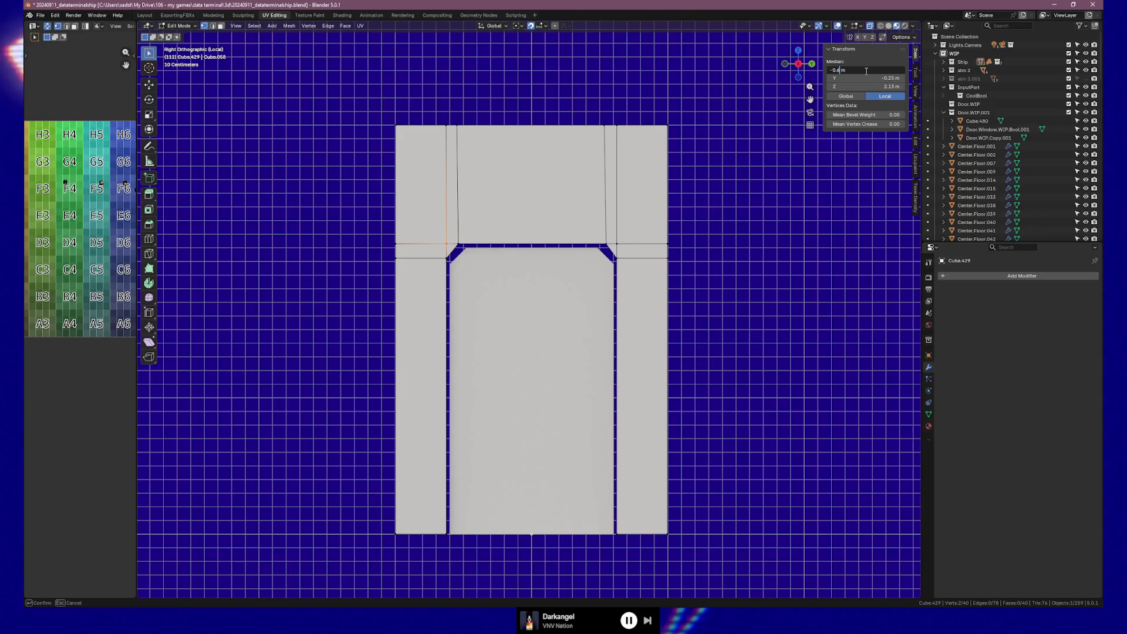
{"action": "key", "text": "Return"}
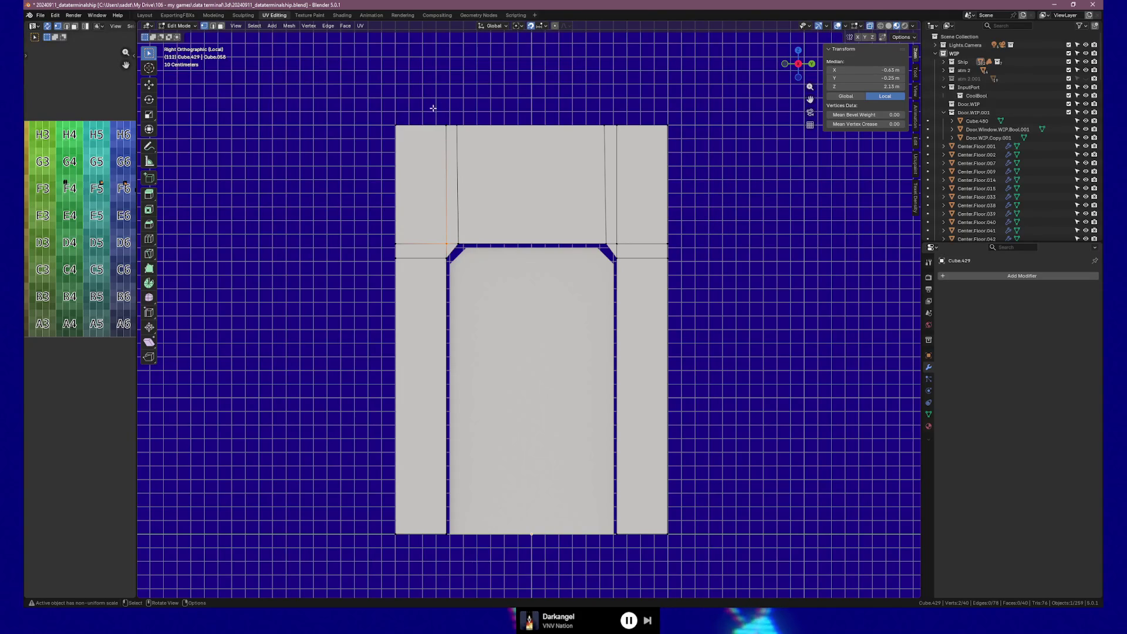
{"action": "left_click", "coordinate": [446, 141]}
{"action": "left_click", "coordinate": [862, 70]}
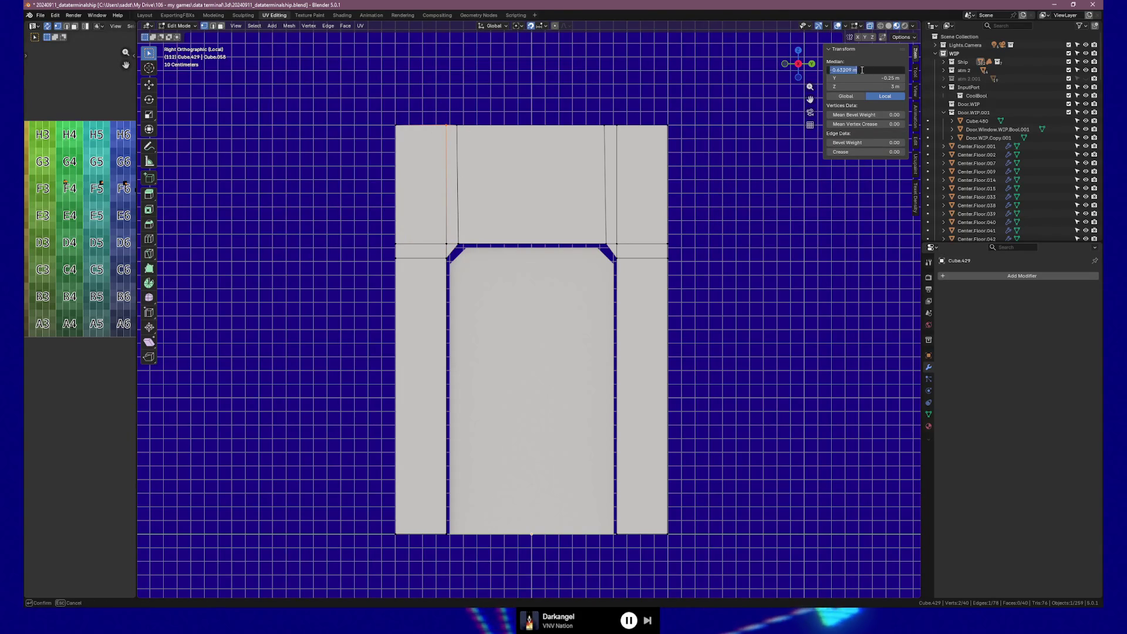
{"action": "key", "text": "Return"}
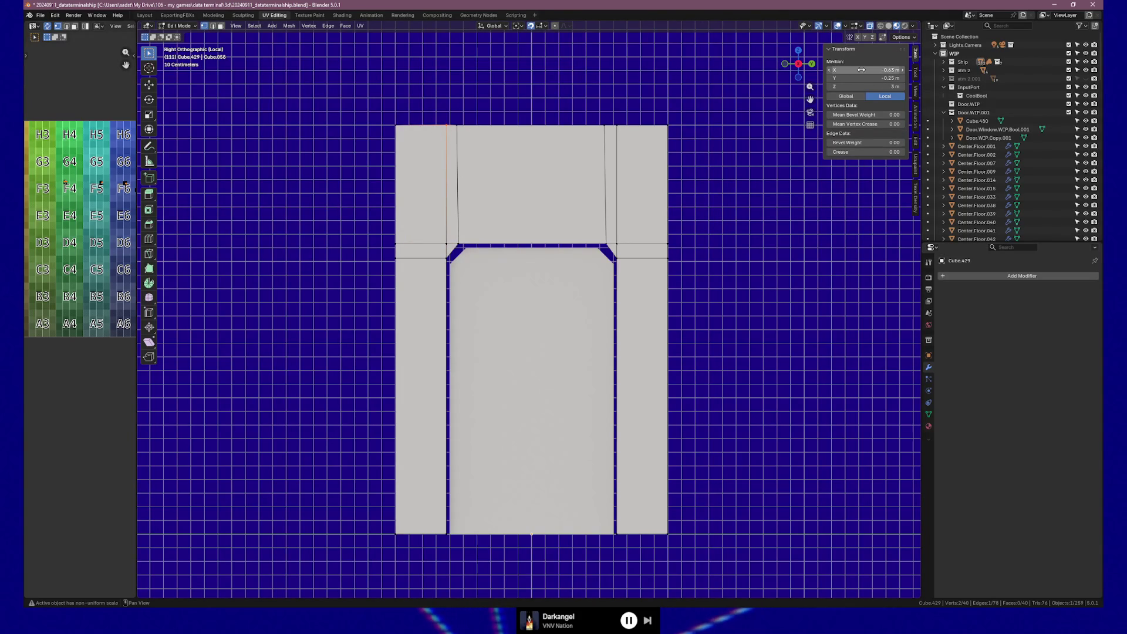
{"action": "scroll", "coordinate": [567, 279], "scroll_direction": "up", "scroll_amount": 2}
Step: Align the left inner edge's vertices and top edge of the upper frame to X -0.54 m
{"action": "middle_click_drag", "start_coordinate": [528, 247], "coordinate": [529, 294], "text": "shift"}
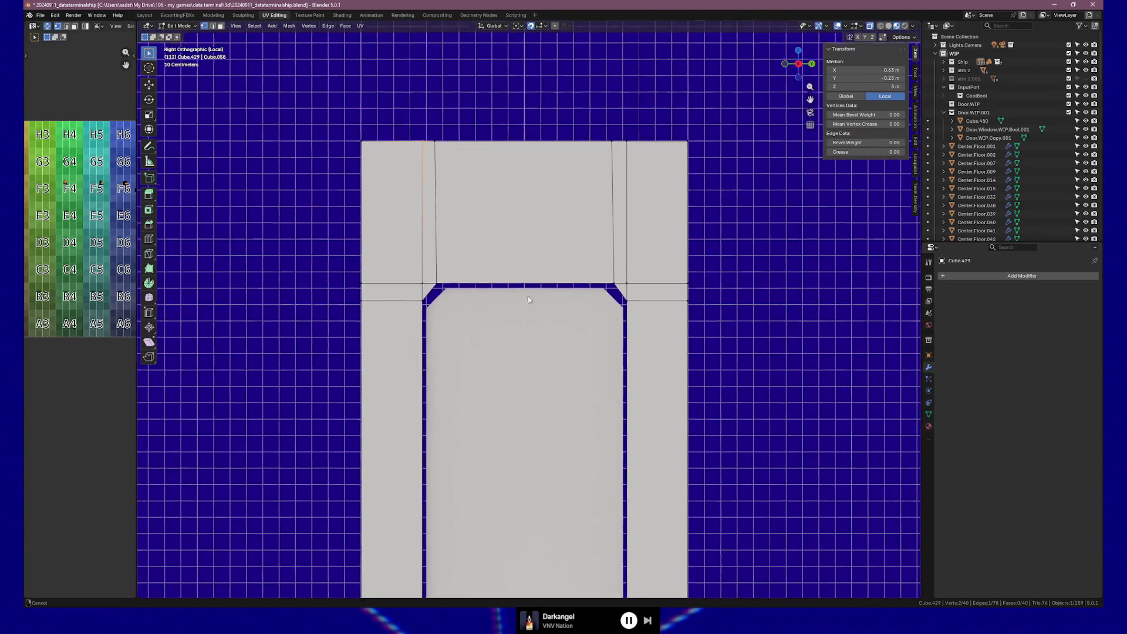
{"action": "left_click", "coordinate": [433, 298]}
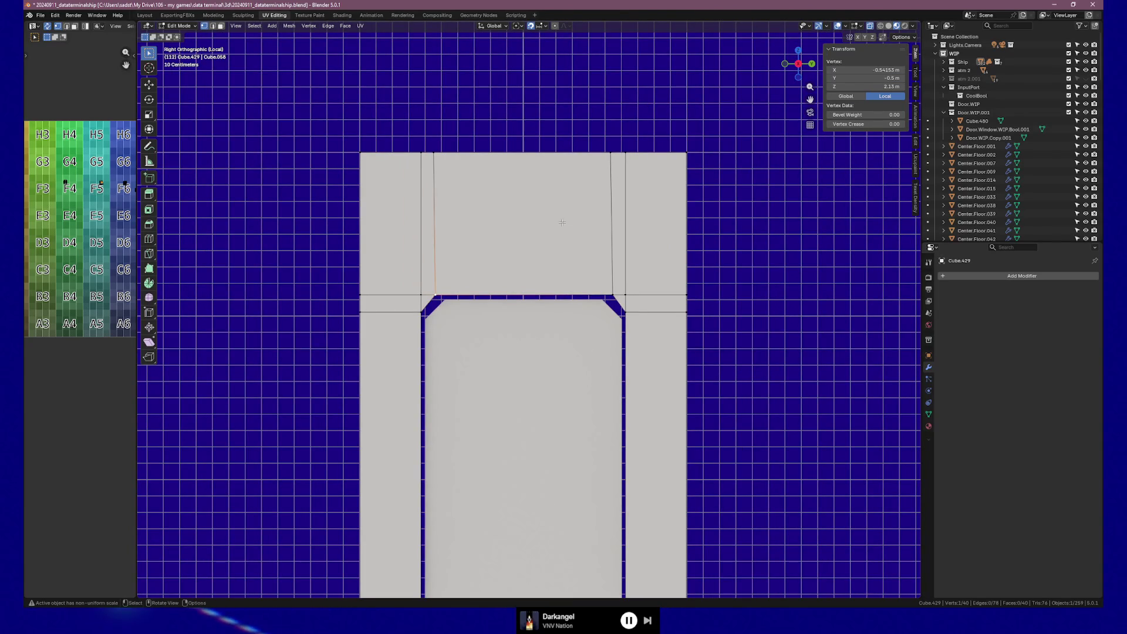
{"action": "left_click", "coordinate": [433, 298], "text": "shift"}
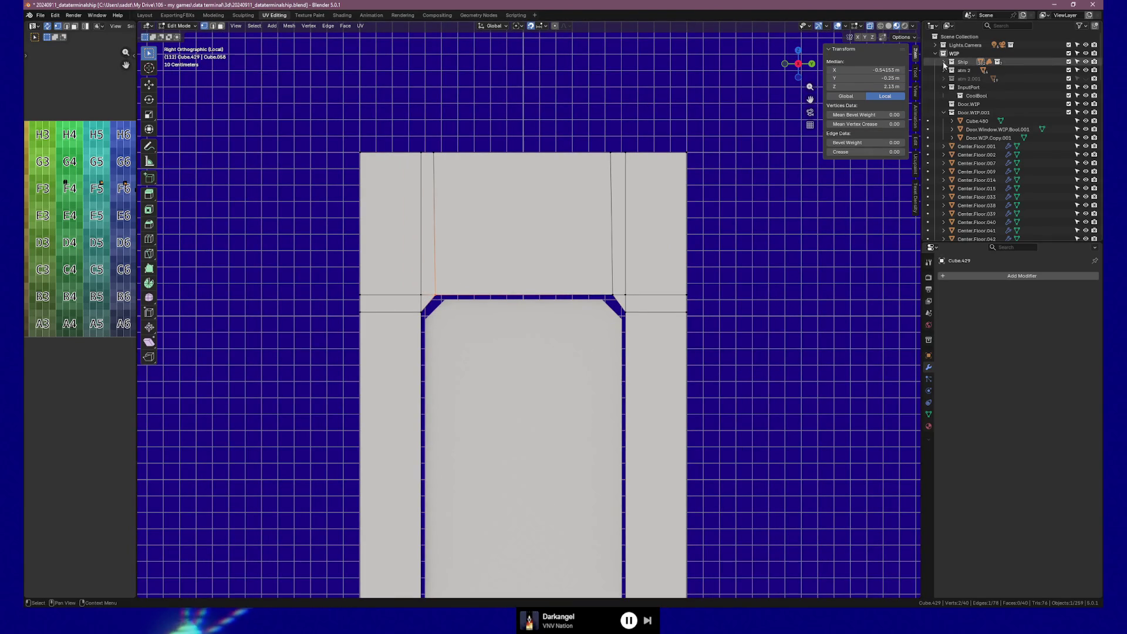
{"action": "left_click", "coordinate": [860, 69]}
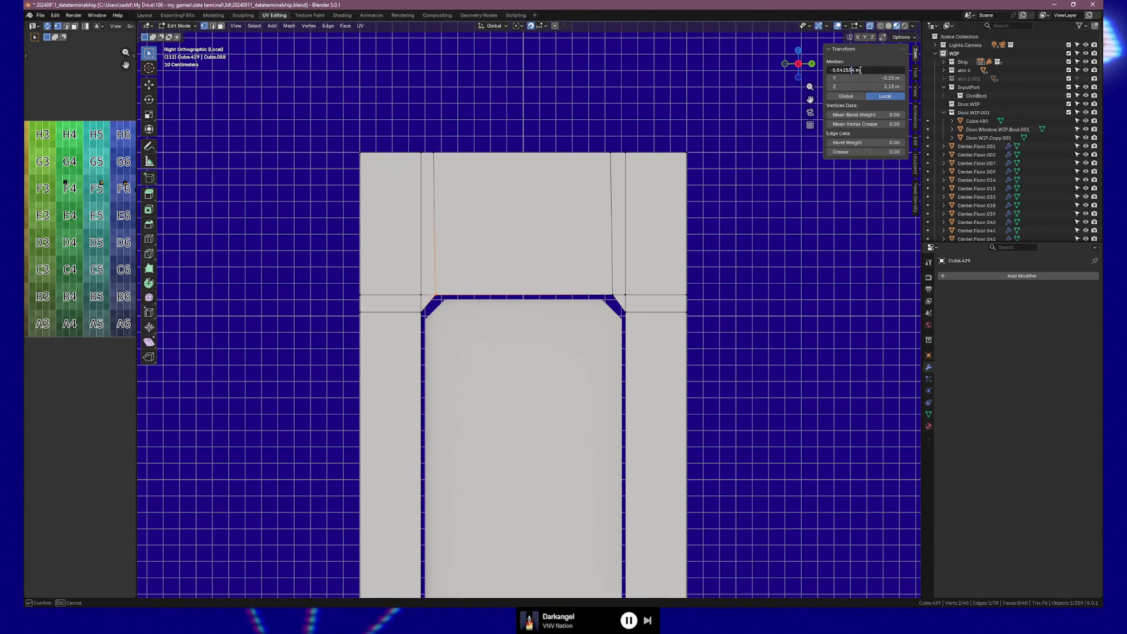
{"action": "key", "text": "Return"}
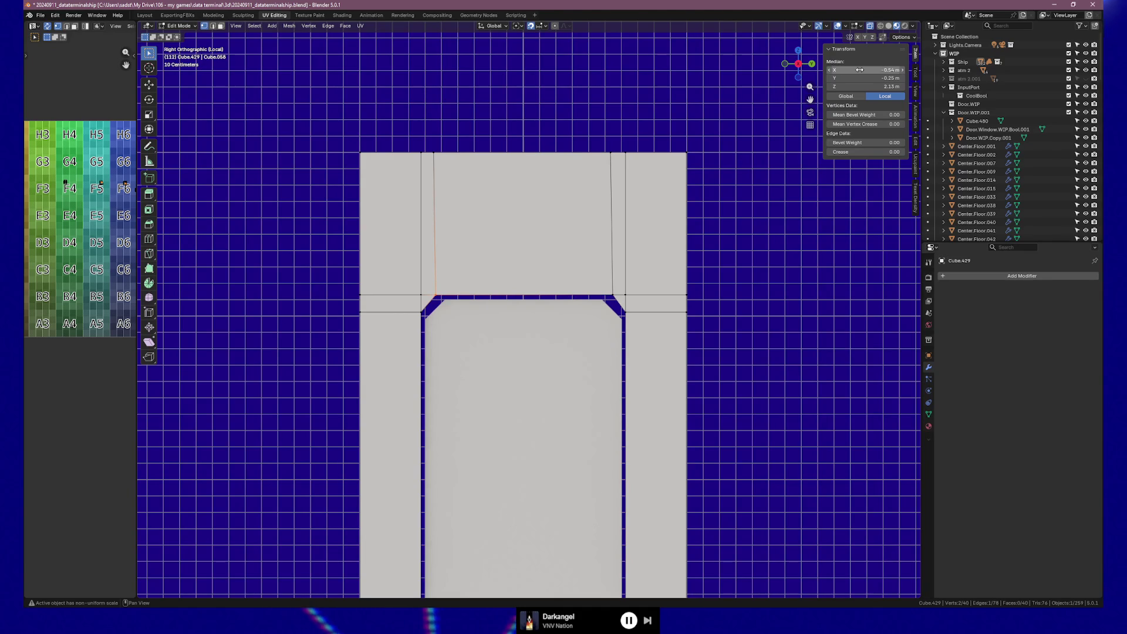
{"action": "left_click", "coordinate": [429, 152]}
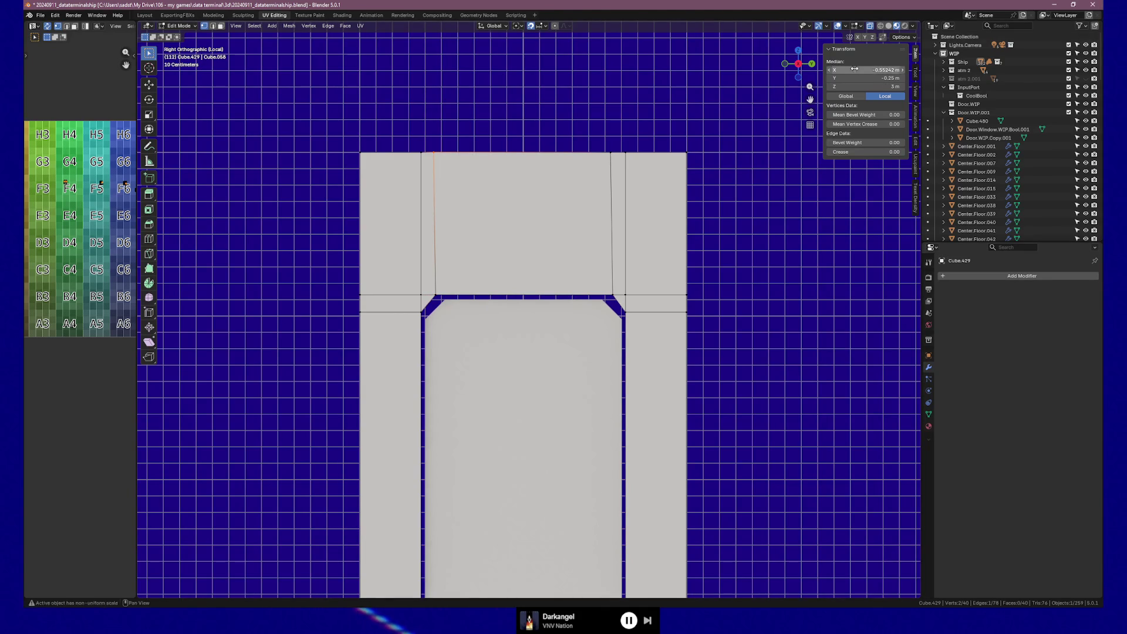
{"action": "type", "text": "-0.54"}
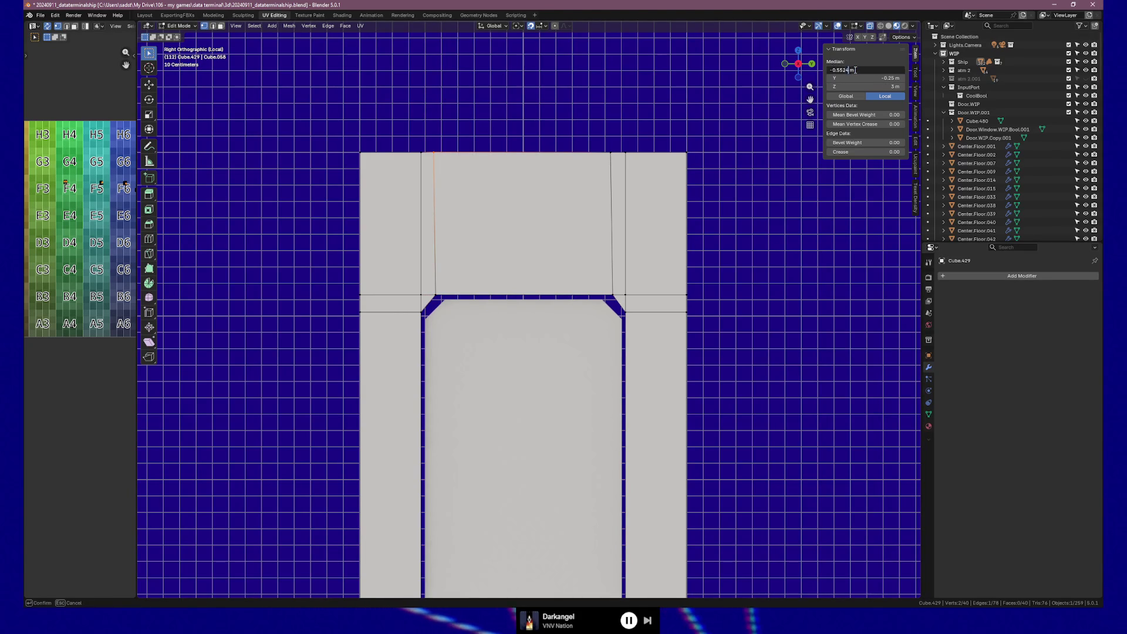
{"action": "key", "text": "Return"}
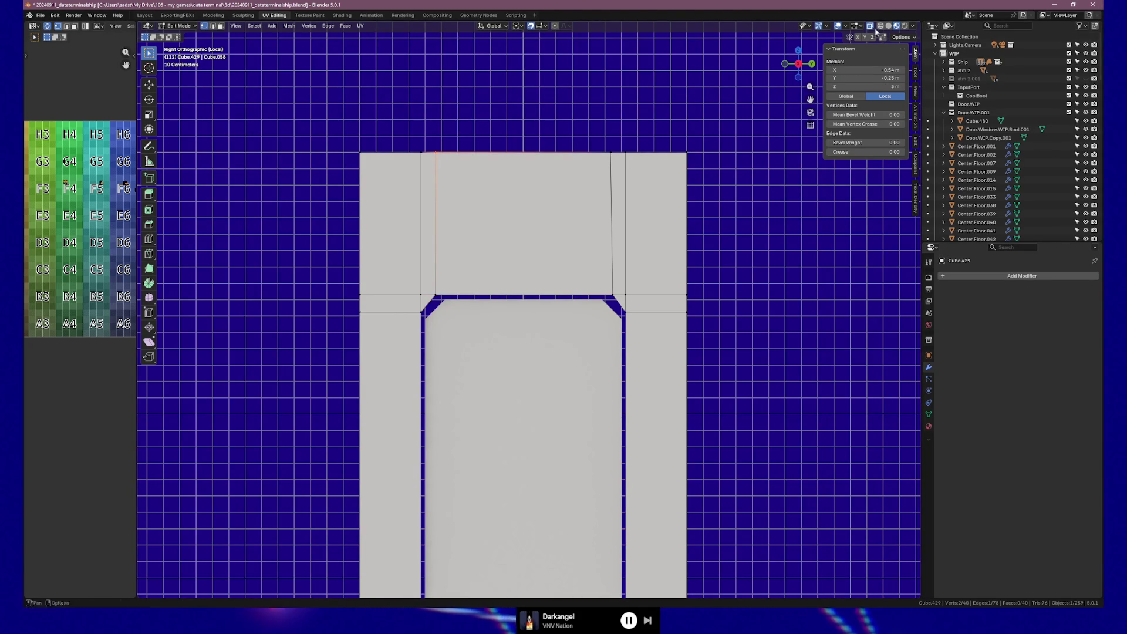
Step: Align both vertices of the right inner edge of the upper frame to X 0.54 m
{"action": "key", "text": "b"}
{"action": "left_click_drag", "start_coordinate": [608, 291], "coordinate": [622, 307]}
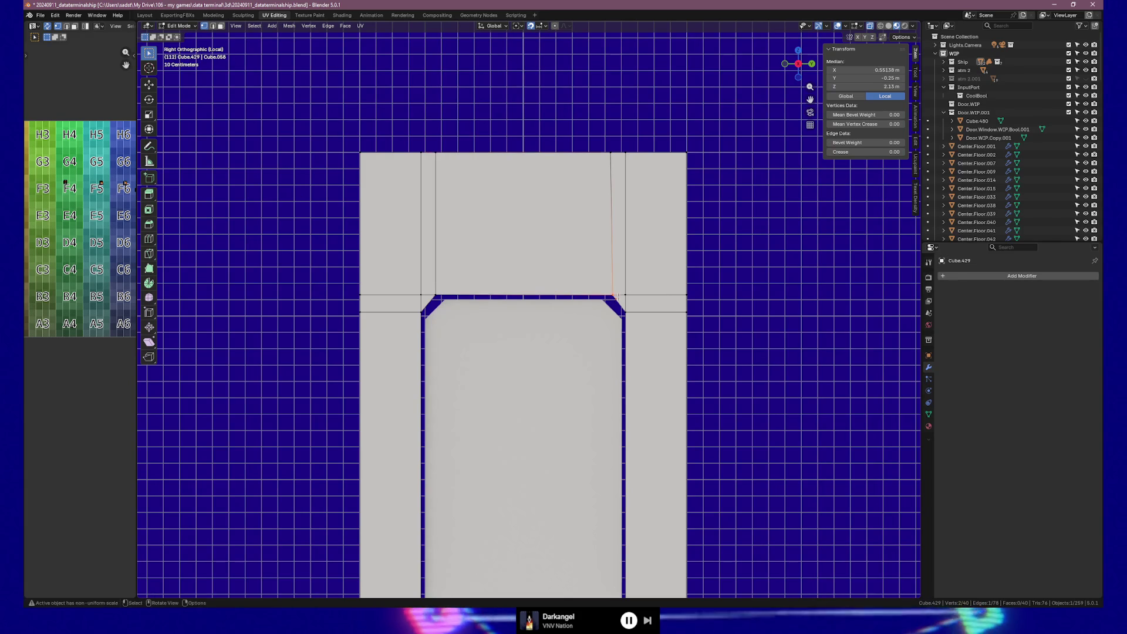
{"action": "left_click", "coordinate": [862, 69]}
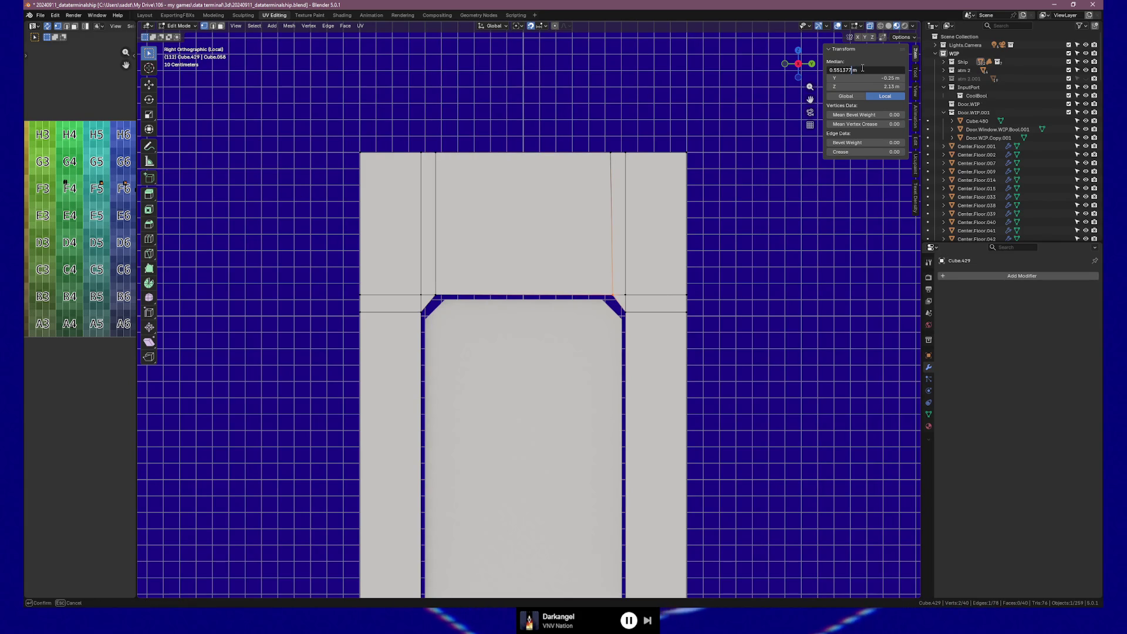
{"action": "type", "text": "0.54"}
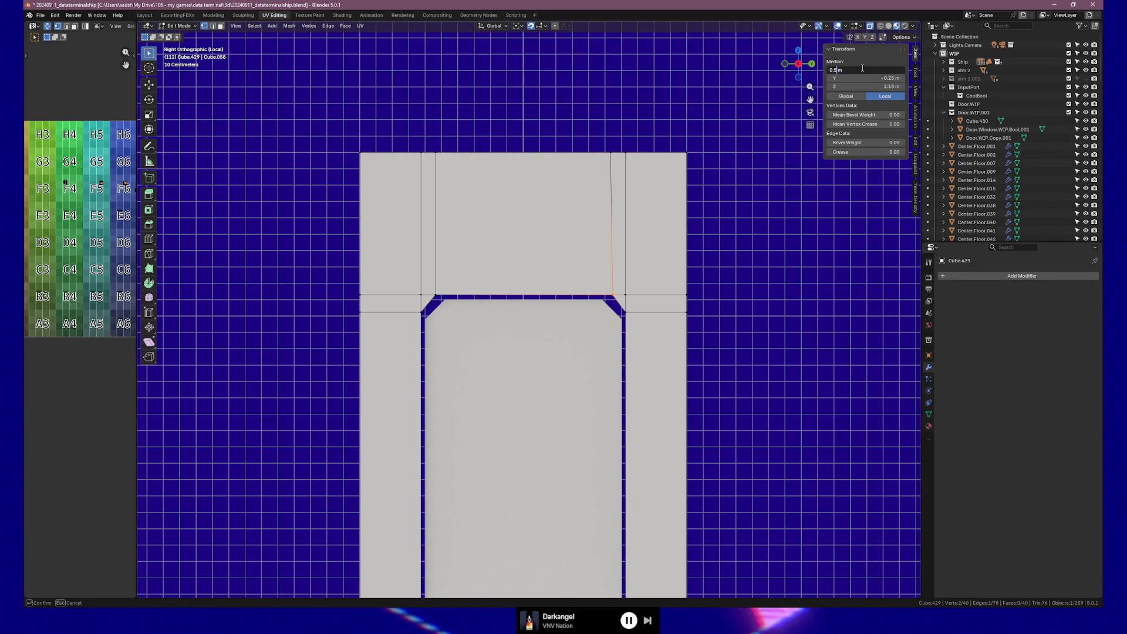
{"action": "key", "text": "Return"}
{"action": "key", "text": "b"}
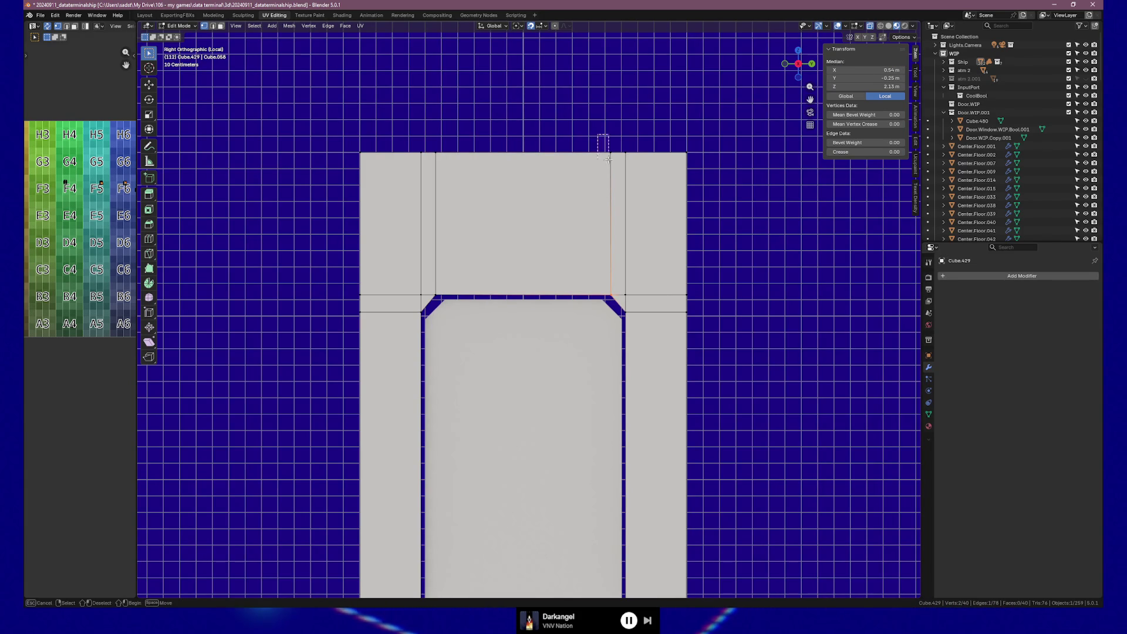
{"action": "left_click_drag", "start_coordinate": [608, 156], "coordinate": [611, 160]}
{"action": "left_click", "coordinate": [885, 69]}
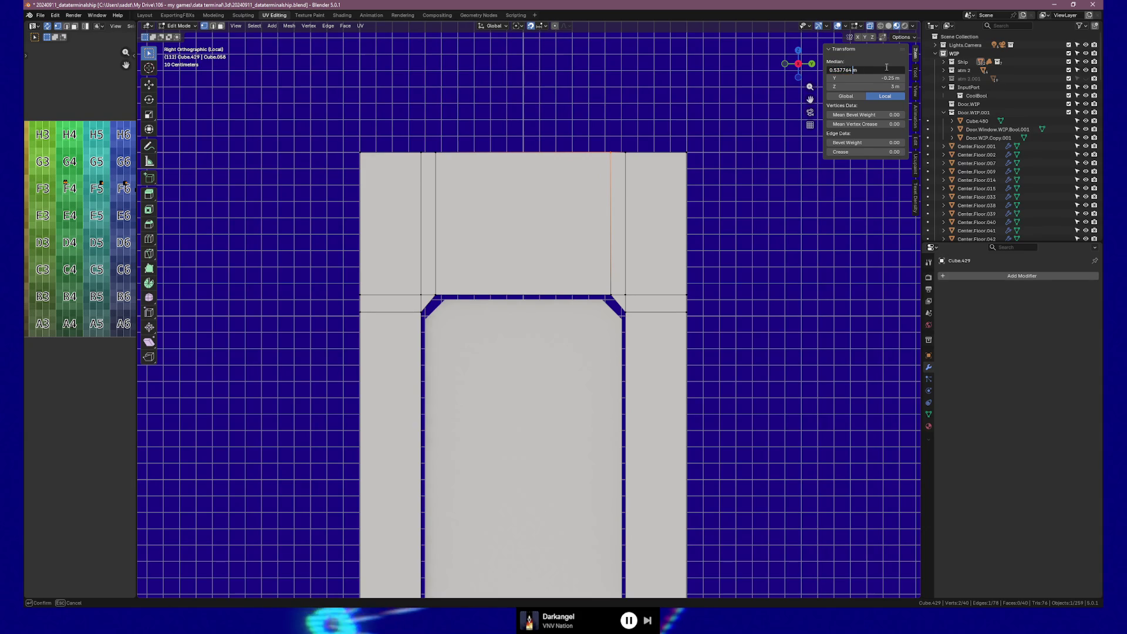
{"action": "key", "text": "Return"}
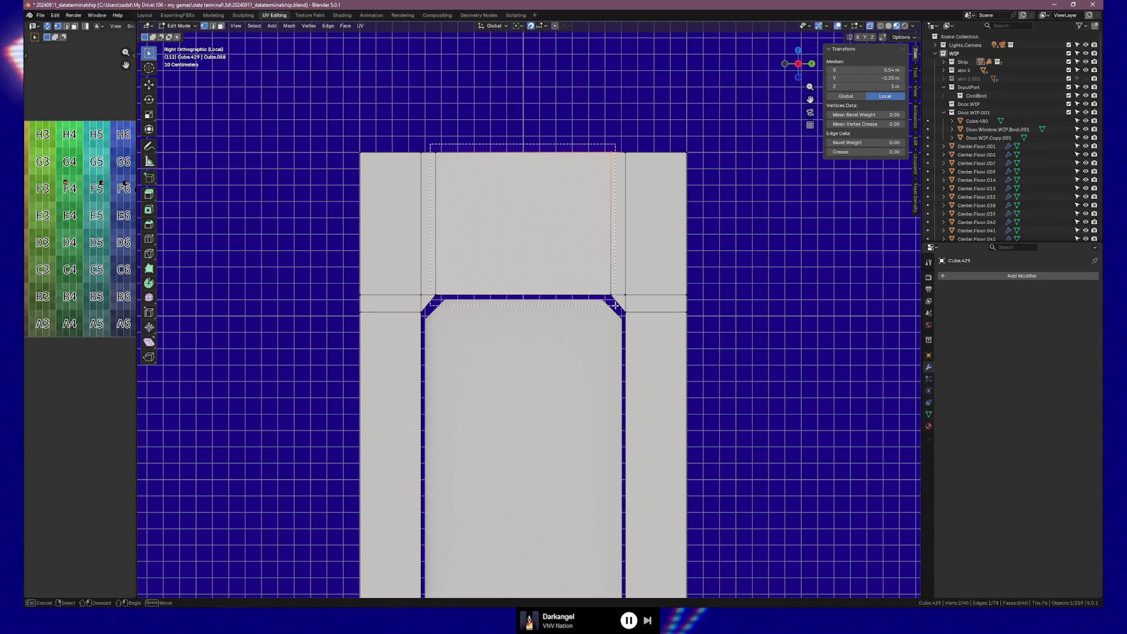
Step: Scale the face above the doorway to 0.932 along Y so its sides meet the chamfer tops
{"action": "left_click_drag", "start_coordinate": [597, 282], "coordinate": [617, 305]}
{"action": "key", "text": "s"}
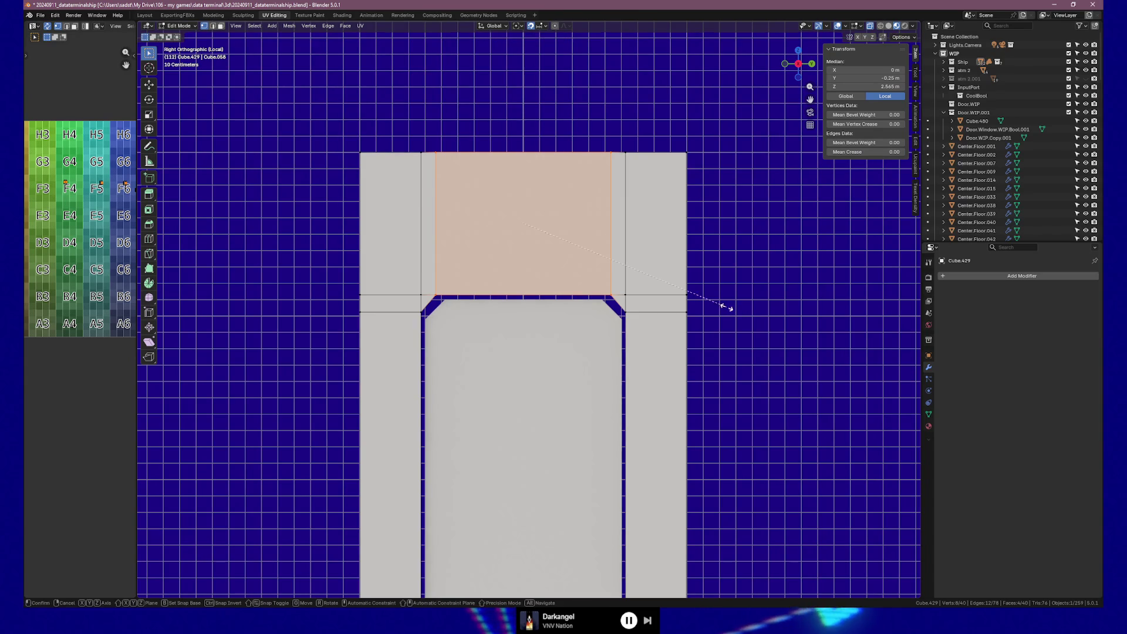
{"action": "key", "text": "y"}
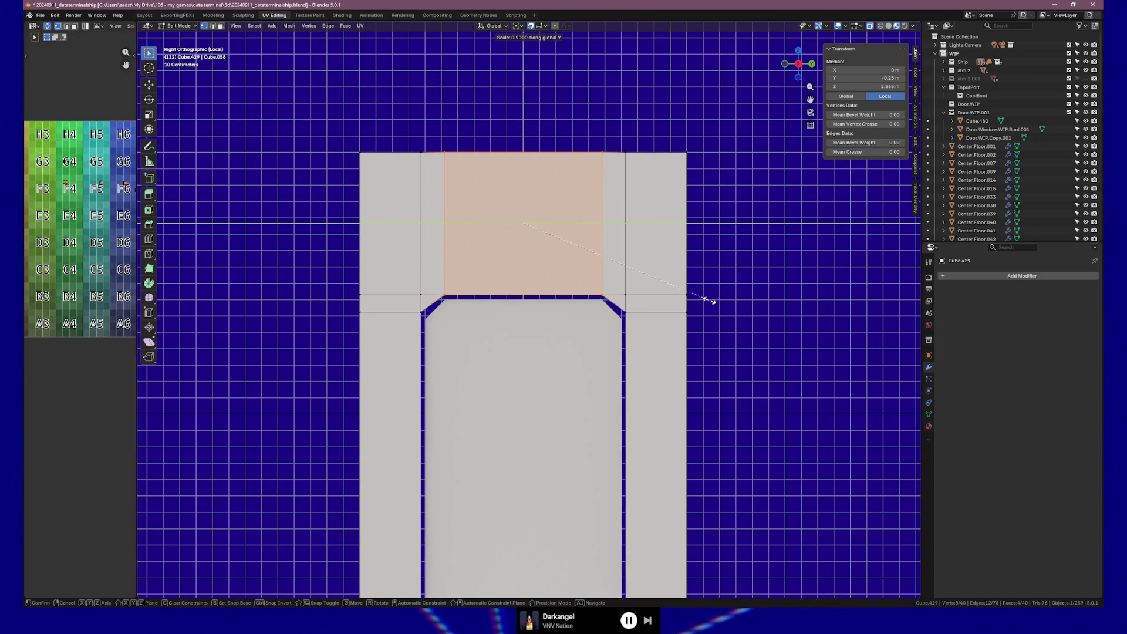
{"action": "left_click", "coordinate": [719, 303]}
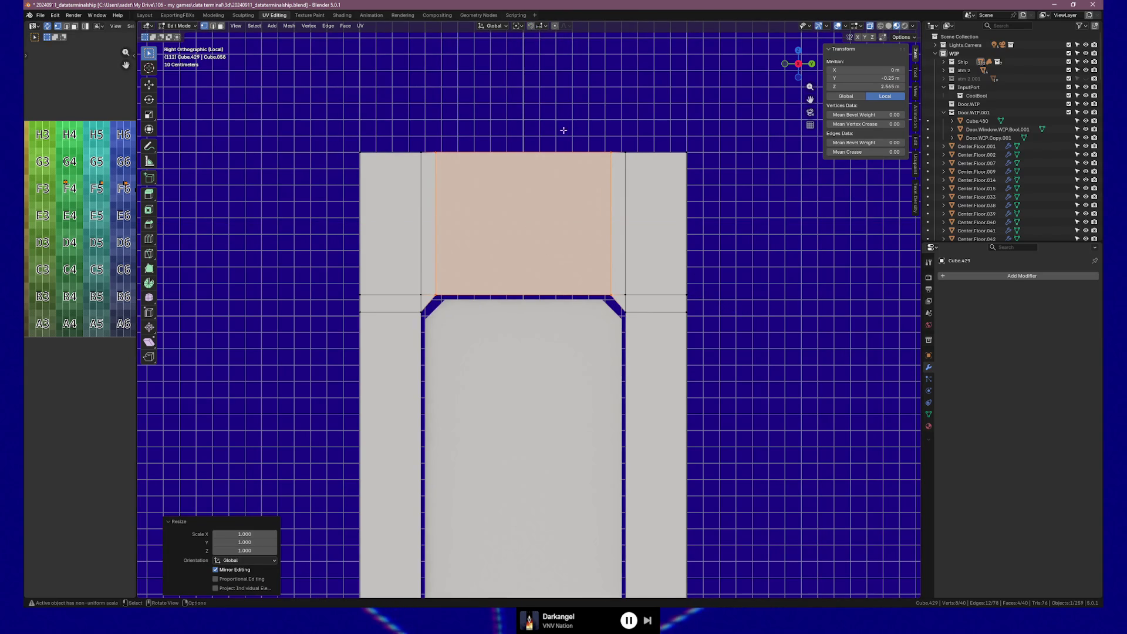
{"action": "scroll", "coordinate": [563, 131], "scroll_direction": "up", "scroll_amount": 3}
{"action": "scroll", "coordinate": [649, 326], "scroll_direction": "up", "scroll_amount": 2}
{"action": "key", "text": "s"}
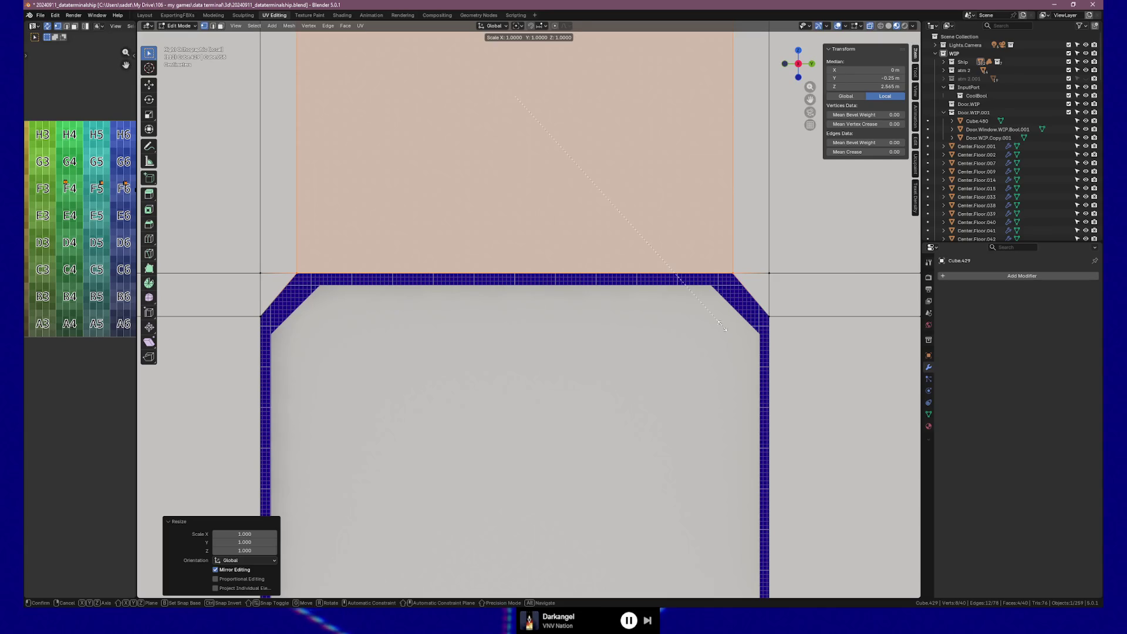
{"action": "key", "text": "y"}
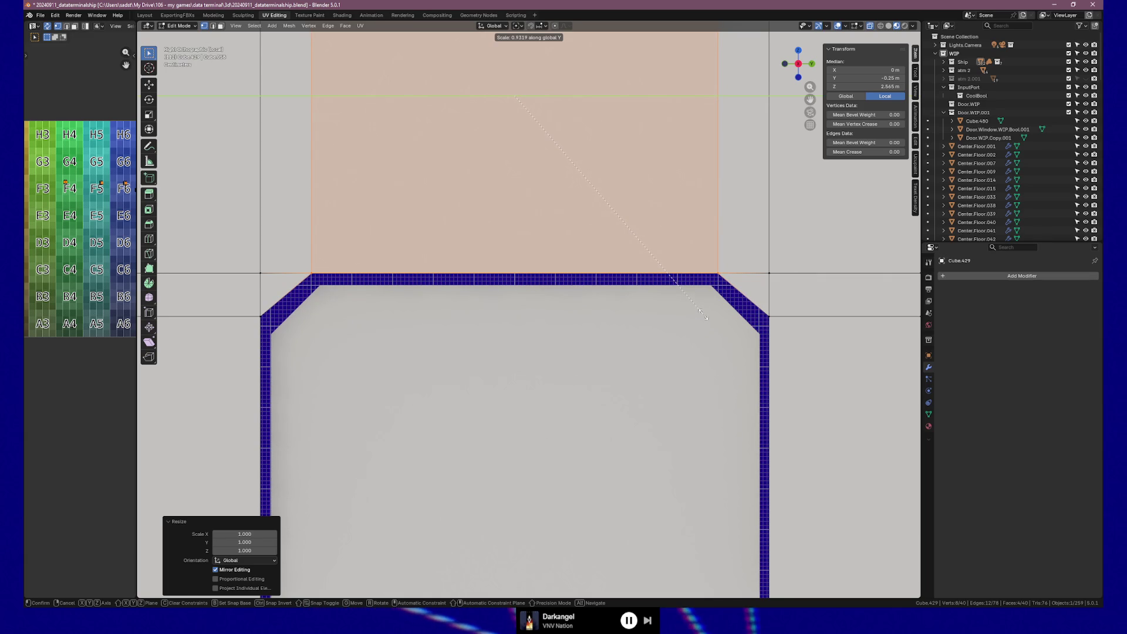
{"action": "left_click", "coordinate": [706, 316]}
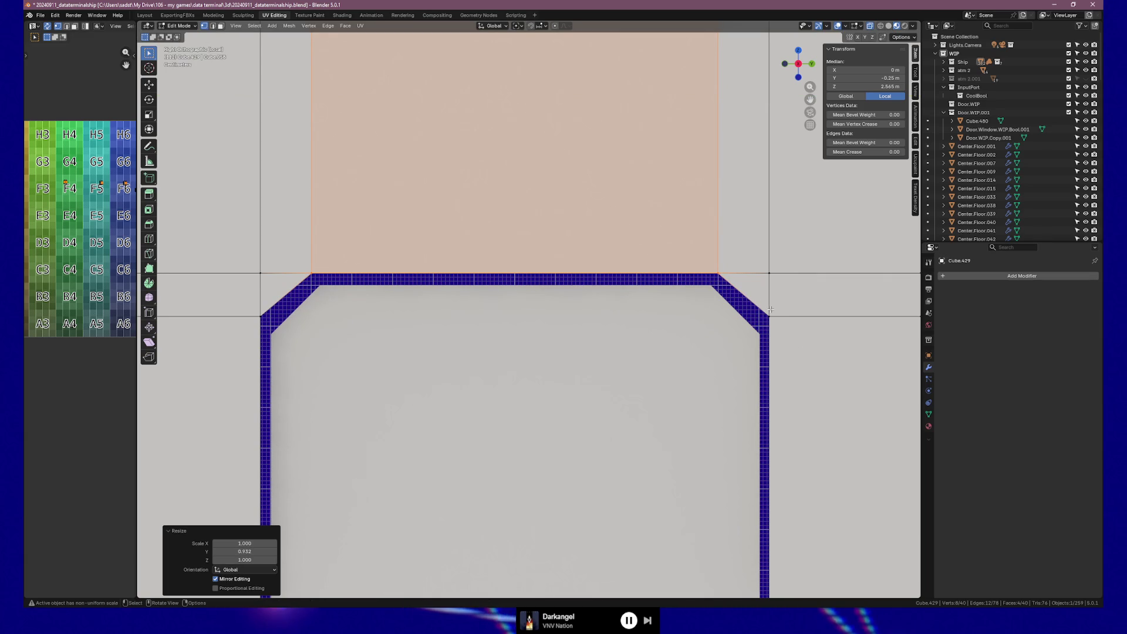
{"action": "scroll", "coordinate": [528, 308], "scroll_direction": "down", "scroll_amount": 2}
{"action": "scroll", "coordinate": [528, 308], "scroll_direction": "down", "scroll_amount": 1}
{"action": "left_click_drag", "start_coordinate": [232, 306], "coordinate": [653, 355]}
{"action": "scroll", "coordinate": [653, 355], "scroll_direction": "up", "scroll_amount": 3}
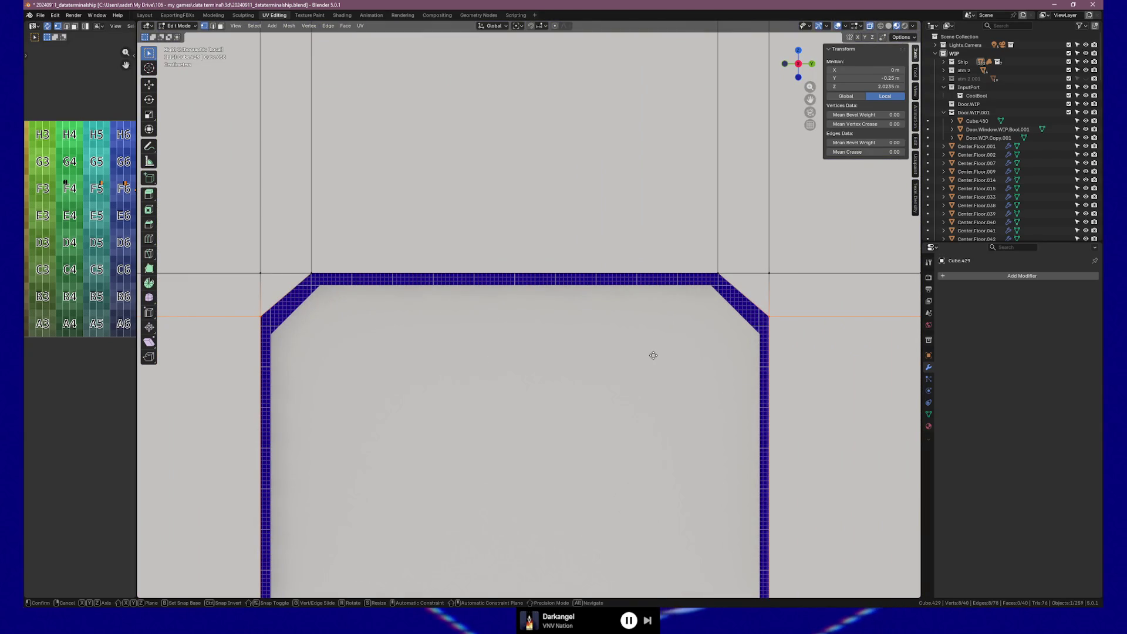
Step: Move the horizontal edge down about 0.026 m in Z to the chamfer corners and return to Object Mode
{"action": "key", "text": "g"}
{"action": "key", "text": "z"}
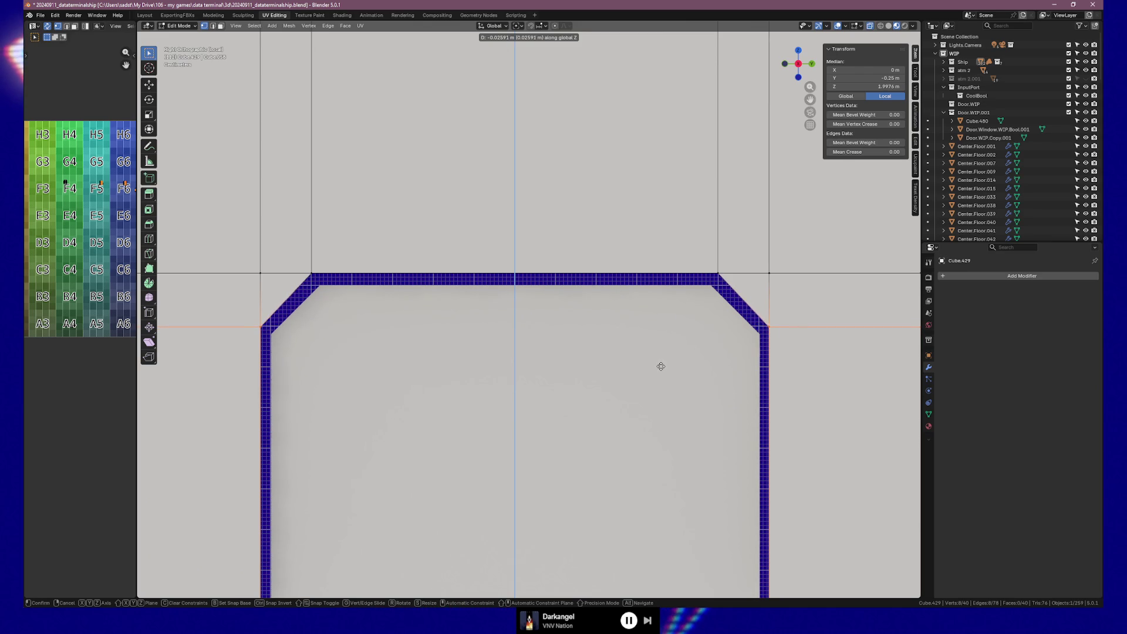
{"action": "left_click", "coordinate": [661, 364]}
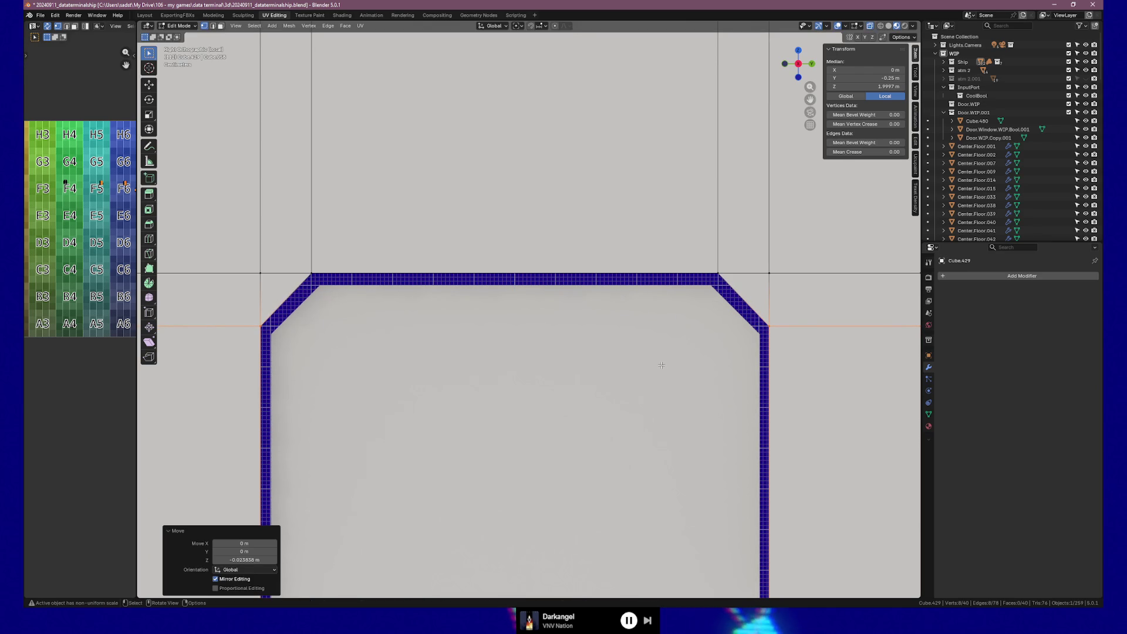
{"action": "key", "text": "Tab"}
{"action": "scroll", "coordinate": [585, 383], "scroll_direction": "down", "scroll_amount": 5}
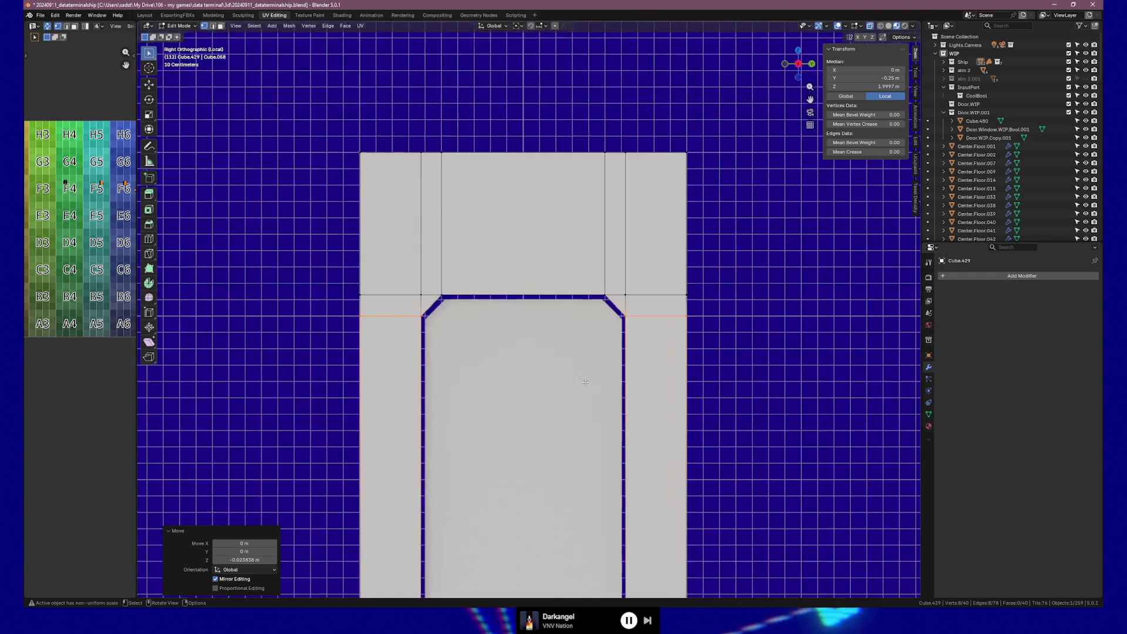
{"action": "mouse_move", "coordinate": [586, 383]}
{"action": "middle_mouse_down"}
{"action": "mouse_move", "coordinate": [412, 386]}
{"action": "mouse_move", "coordinate": [602, 382]}
{"action": "middle_mouse_up"}
{"action": "scroll", "coordinate": [602, 382], "scroll_direction": "down", "scroll_amount": 3}
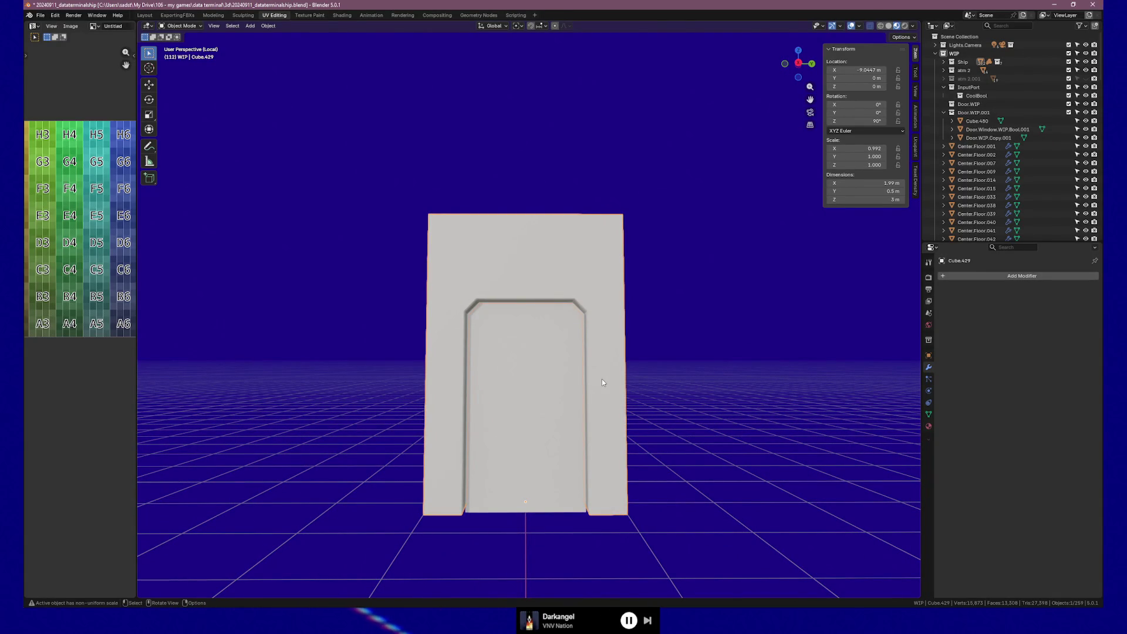
{"action": "mouse_move", "coordinate": [601, 380]}
{"action": "middle_mouse_down"}
{"action": "mouse_move", "coordinate": [540, 289]}
{"action": "mouse_move", "coordinate": [583, 270]}
{"action": "mouse_move", "coordinate": [563, 343]}
{"action": "middle_mouse_up"}
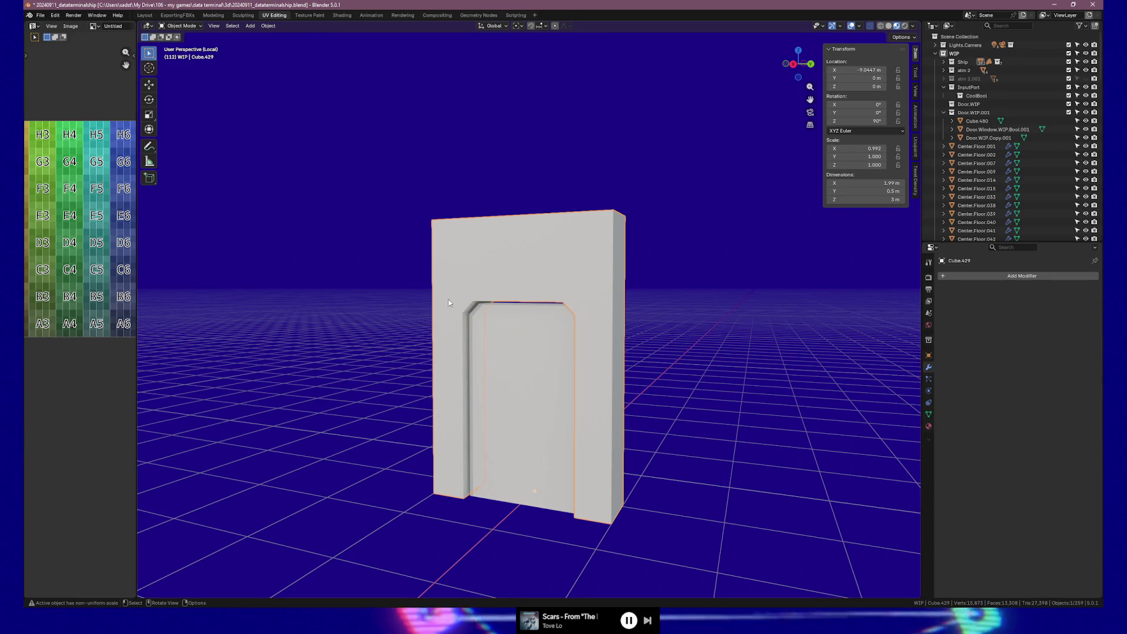
{"action": "left_click", "coordinate": [495, 343]}
{"action": "mouse_move", "coordinate": [495, 344]}
{"action": "middle_mouse_down"}
{"action": "mouse_move", "coordinate": [589, 350]}
{"action": "mouse_move", "coordinate": [577, 323]}
{"action": "middle_mouse_up"}
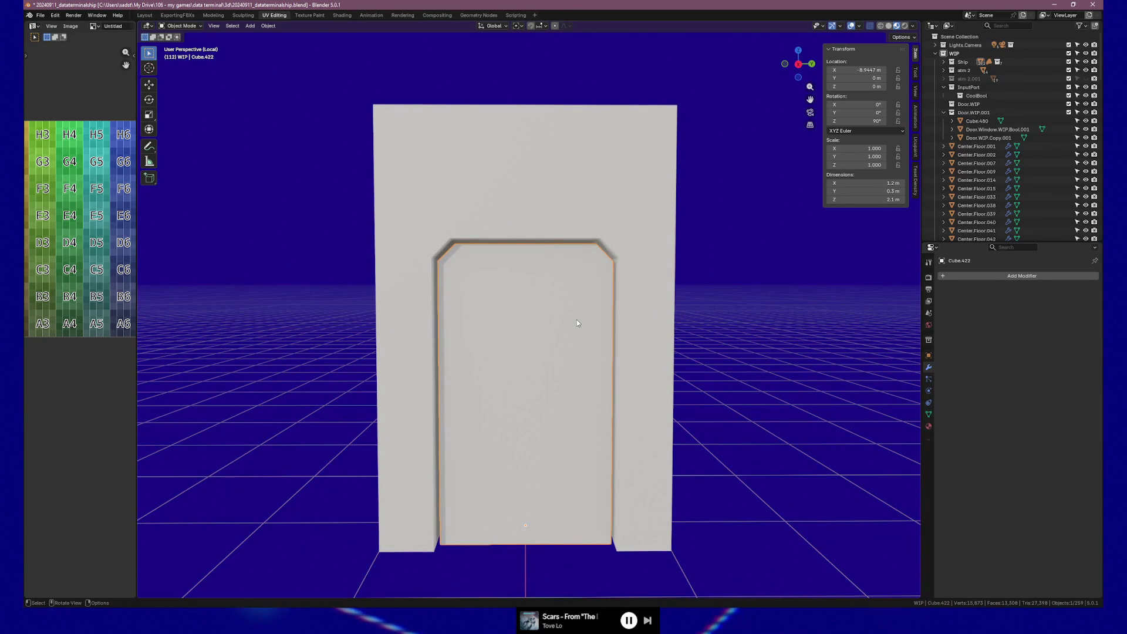
{"action": "key", "text": "g"}
{"action": "key", "text": "y"}
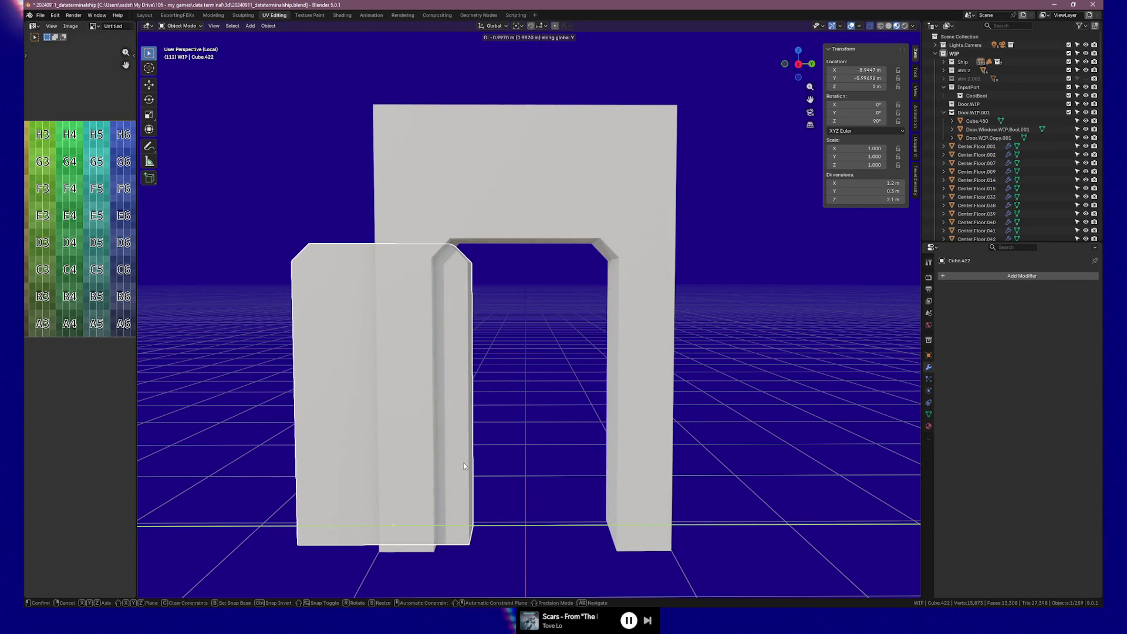
{"action": "left_click", "coordinate": [464, 462]}
{"action": "mouse_move", "coordinate": [565, 462]}
{"action": "middle_mouse_down"}
{"action": "mouse_move", "coordinate": [519, 457]}
{"action": "mouse_move", "coordinate": [571, 455]}
{"action": "middle_mouse_up"}
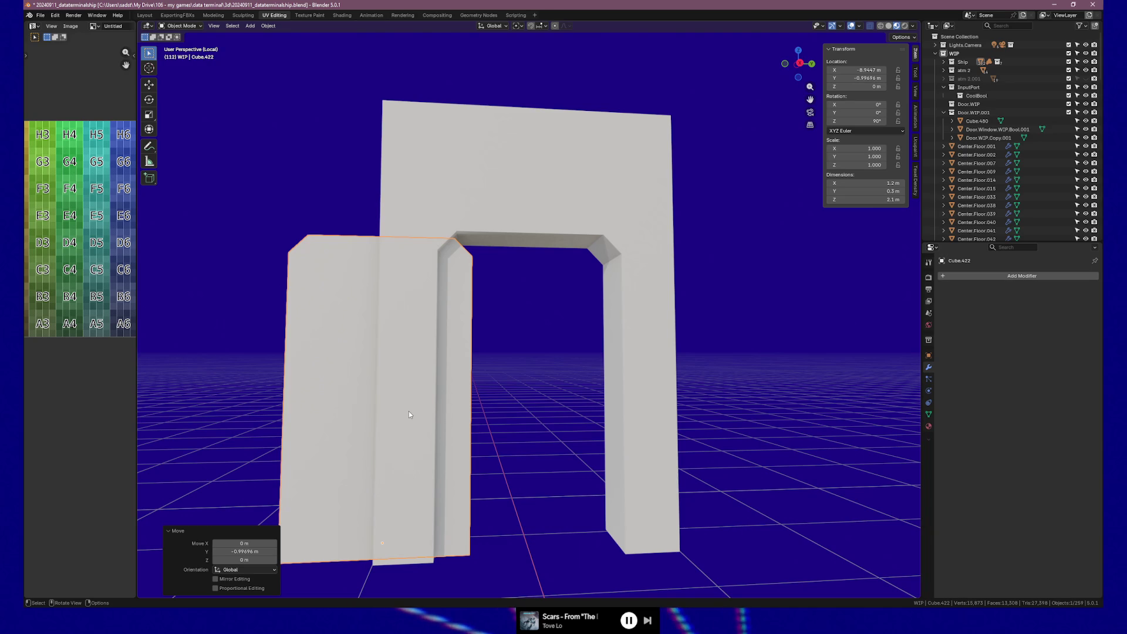
{"action": "mouse_move", "coordinate": [409, 412]}
{"action": "middle_mouse_down"}
{"action": "mouse_move", "coordinate": [376, 386]}
{"action": "mouse_move", "coordinate": [590, 400]}
{"action": "mouse_move", "coordinate": [446, 397]}
{"action": "mouse_move", "coordinate": [599, 375]}
{"action": "mouse_move", "coordinate": [581, 357]}
{"action": "mouse_move", "coordinate": [614, 322]}
{"action": "mouse_move", "coordinate": [636, 381]}
{"action": "mouse_move", "coordinate": [627, 403]}
{"action": "middle_mouse_up"}
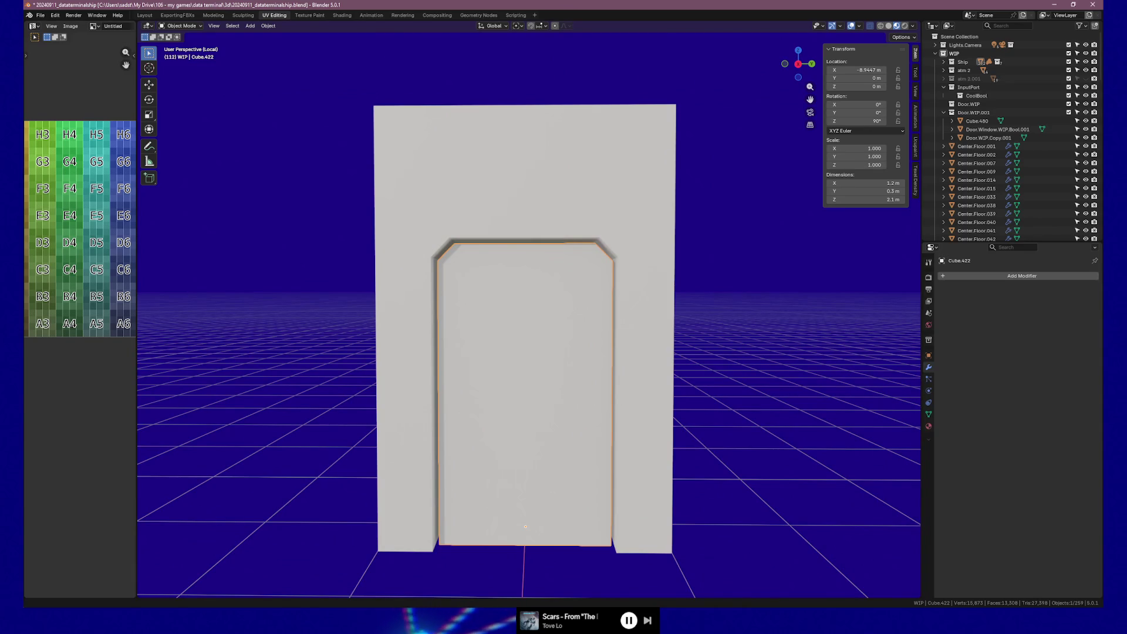
{"action": "mouse_move", "coordinate": [523, 281]}
{"action": "middle_mouse_down"}
{"action": "mouse_move", "coordinate": [511, 290]}
{"action": "mouse_move", "coordinate": [529, 295]}
{"action": "middle_mouse_up"}
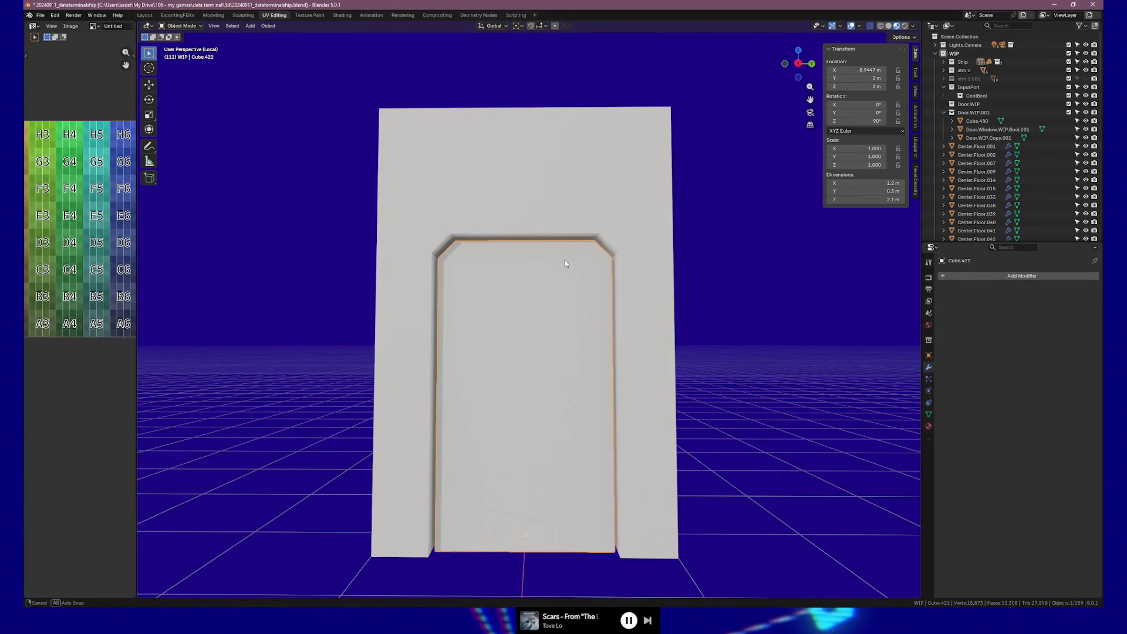
{"action": "mouse_move", "coordinate": [564, 260]}
{"action": "middle_mouse_down"}
{"action": "mouse_move", "coordinate": [520, 267]}
{"action": "mouse_move", "coordinate": [544, 275]}
{"action": "mouse_move", "coordinate": [543, 266]}
{"action": "middle_mouse_up"}
Step: Try a 0.122 m bevel on the door panel's top edge and adjust its Profile Shape value
{"action": "key", "text": "Tab"}
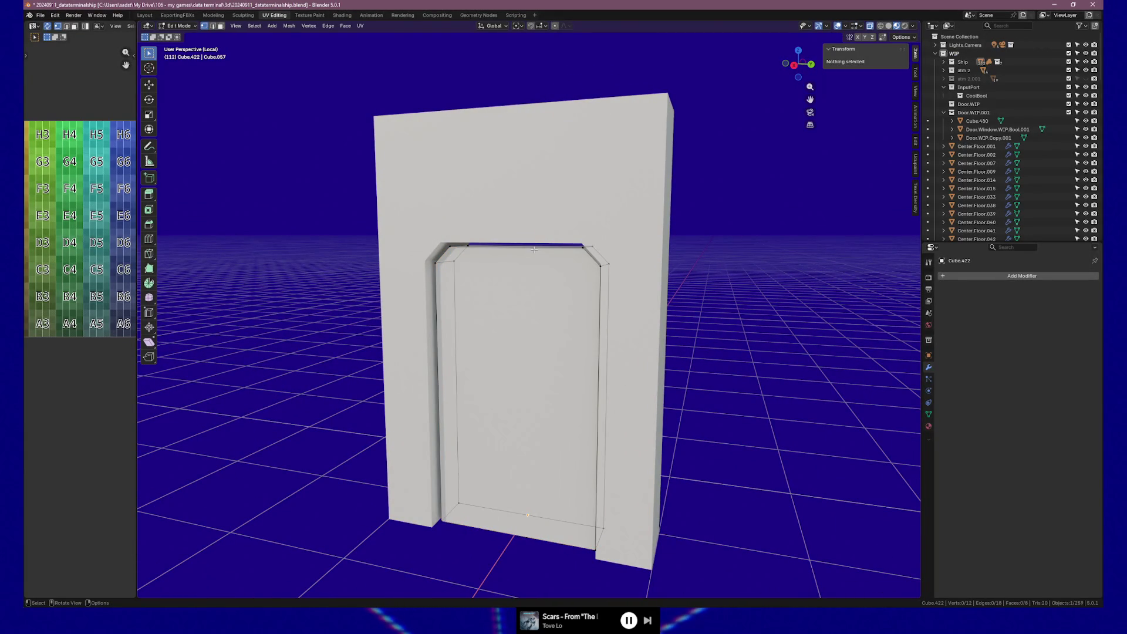
{"action": "left_click", "coordinate": [531, 250]}
{"action": "middle_click_drag", "start_coordinate": [531, 250], "coordinate": [441, 256]}
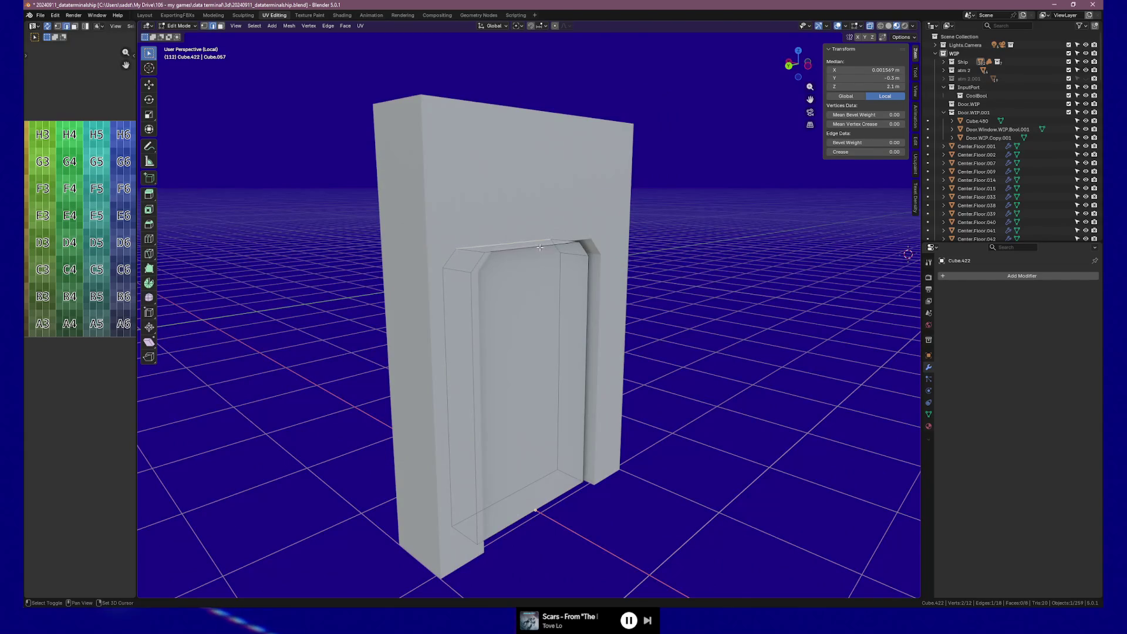
{"action": "key", "text": "ctrl+b"}
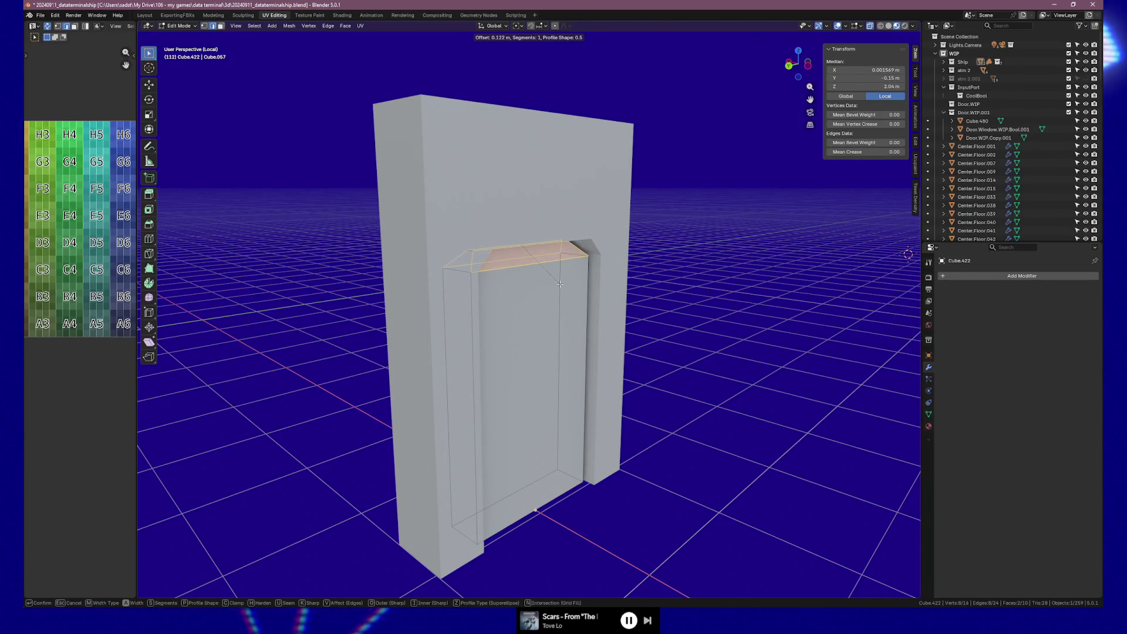
{"action": "left_click", "coordinate": [558, 284]}
{"action": "mouse_move", "coordinate": [558, 284]}
{"action": "middle_mouse_down"}
{"action": "mouse_move", "coordinate": [670, 262]}
{"action": "mouse_move", "coordinate": [575, 276]}
{"action": "mouse_move", "coordinate": [561, 267]}
{"action": "middle_mouse_up"}
{"action": "scroll", "coordinate": [670, 263], "scroll_direction": "up", "scroll_amount": 2}
{"action": "scroll", "coordinate": [670, 262], "scroll_direction": "up", "scroll_amount": 2}
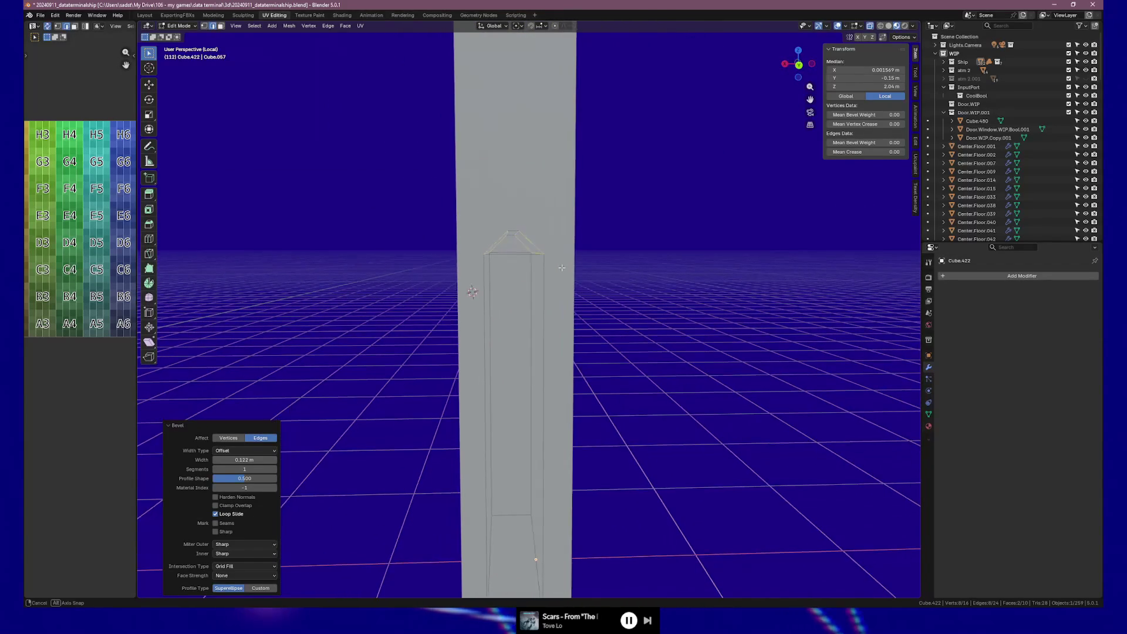
{"action": "double_click", "coordinate": [220, 478]}
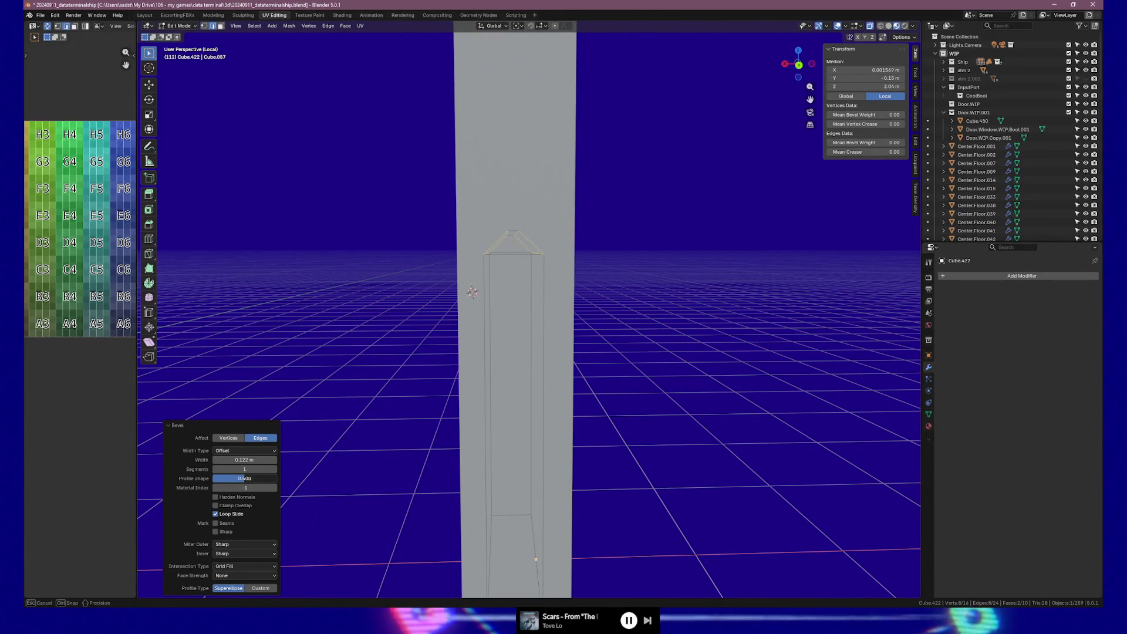
{"action": "key", "text": "Return"}
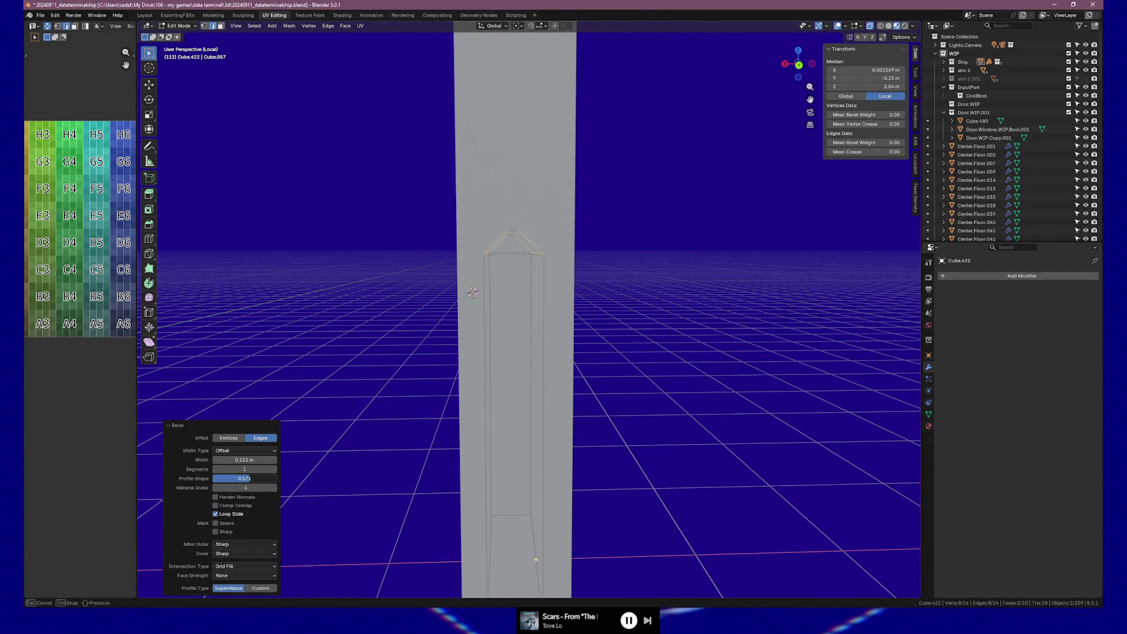
{"action": "left_click_drag", "start_coordinate": [245, 478], "coordinate": [259, 479]}
Step: Undo the trial bevel and bevel the top edge anew so its corners fit the chamfered doorway
{"action": "key", "text": "ctrl+z"}
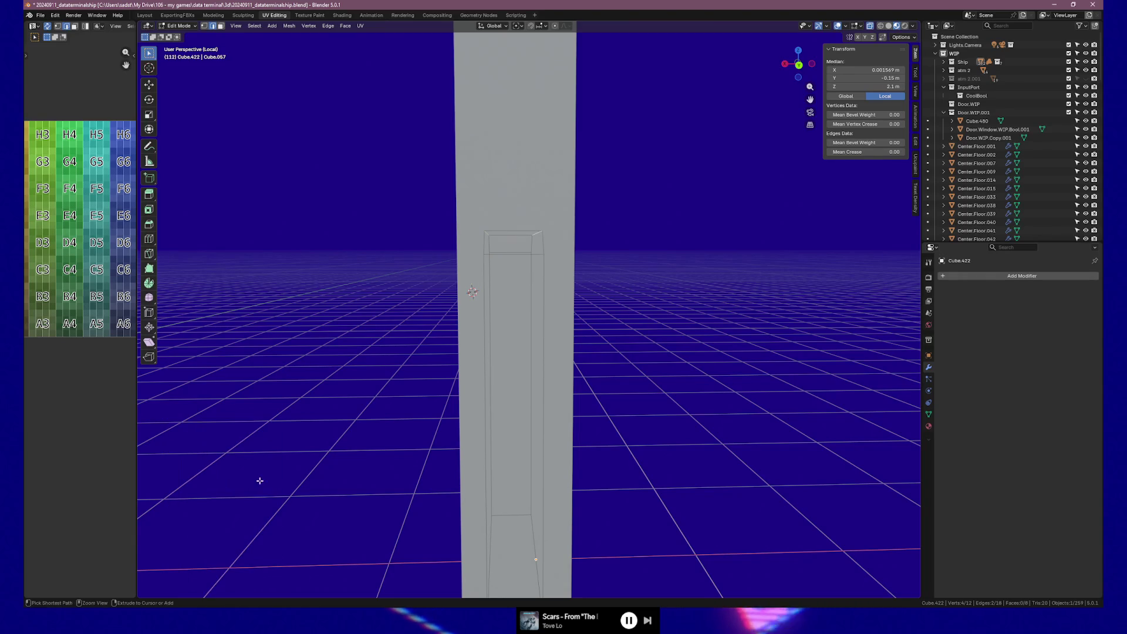
{"action": "key", "text": "ctrl+b"}
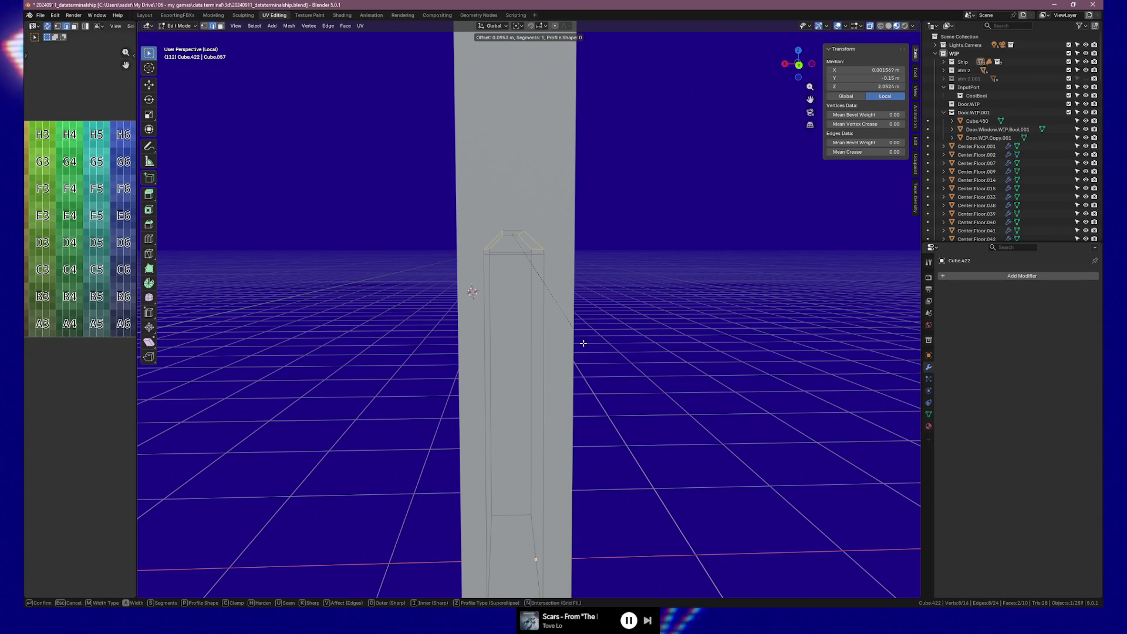
{"action": "left_click", "coordinate": [583, 344]}
Step: Merge the stray vertices at each top corner into their target vertices with M
{"action": "left_click", "coordinate": [484, 257]}
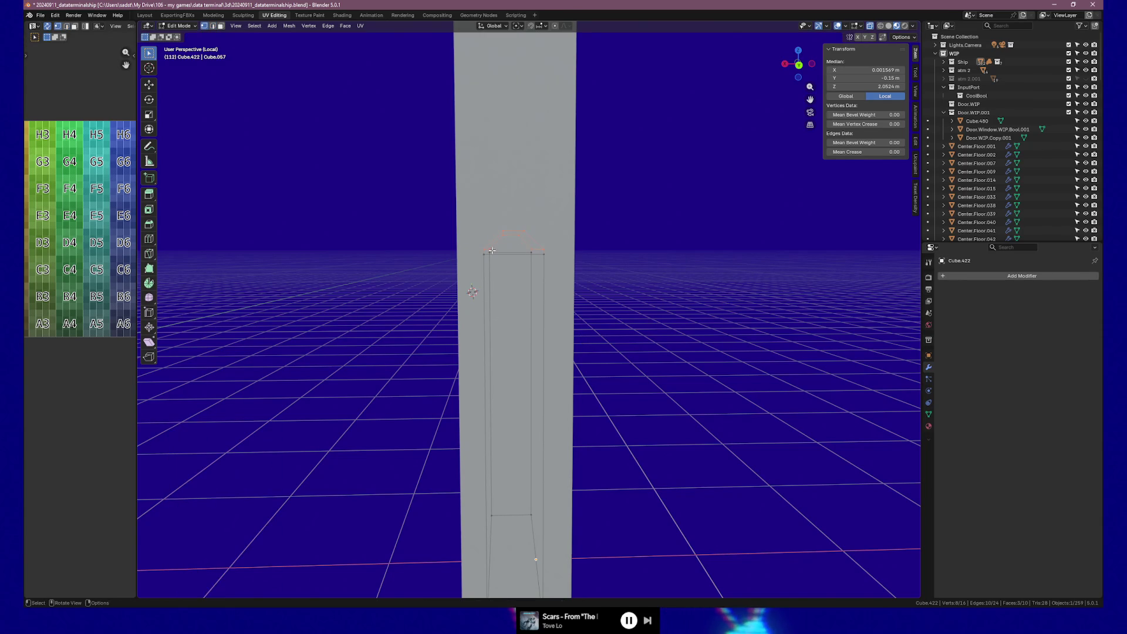
{"action": "key", "text": "m"}
{"action": "left_click", "coordinate": [498, 248]}
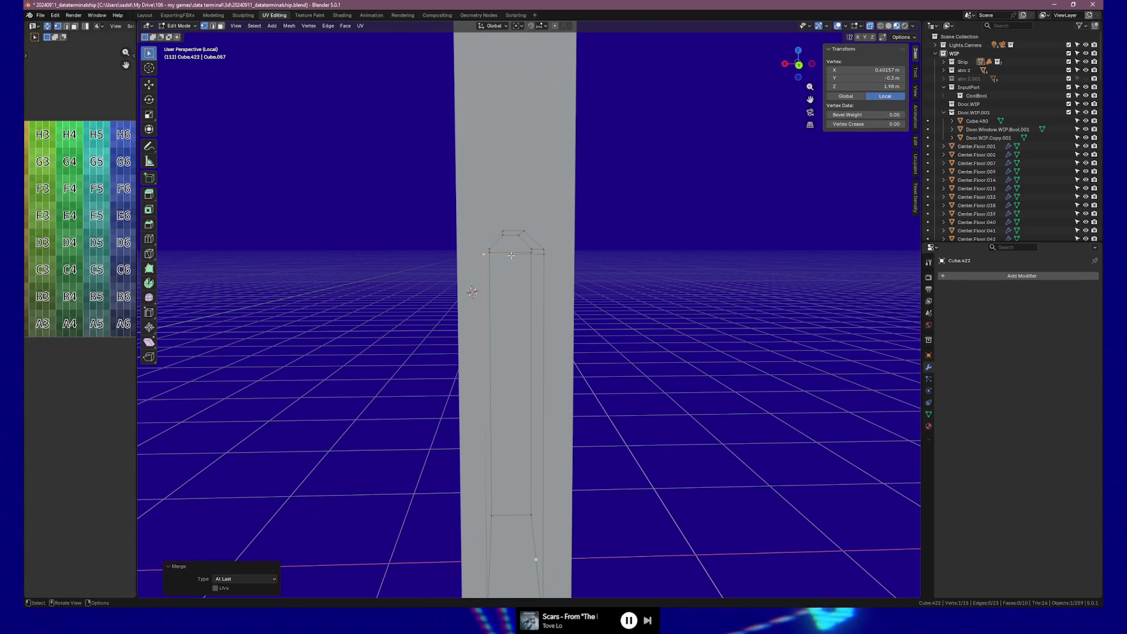
{"action": "left_click", "coordinate": [495, 251], "text": "shift"}
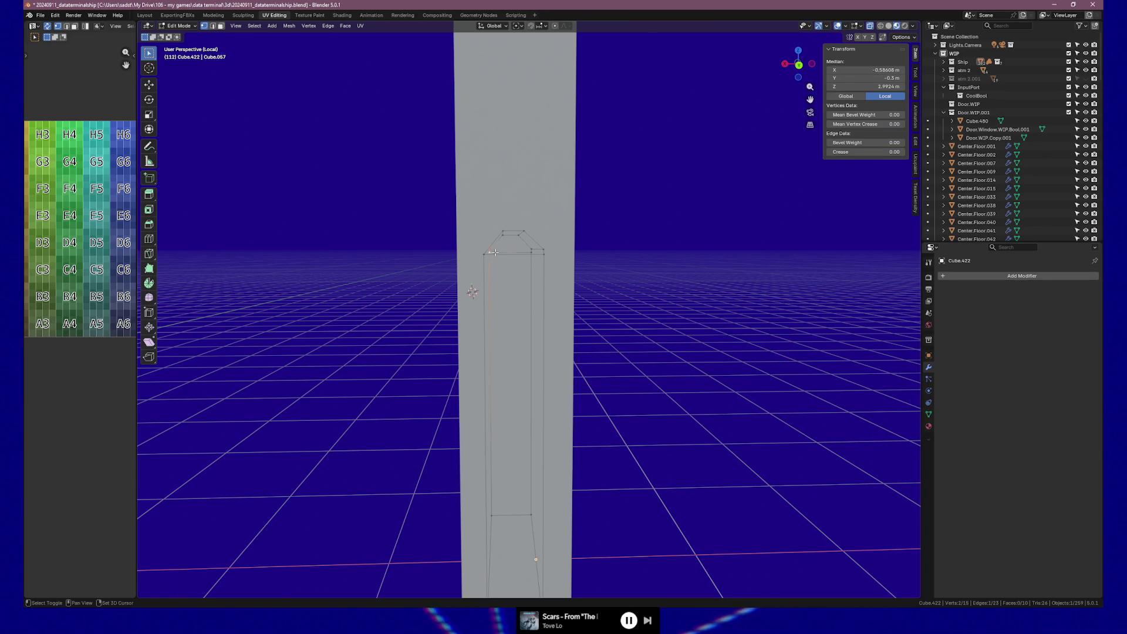
{"action": "key", "text": "m"}
{"action": "left_click", "coordinate": [493, 253]}
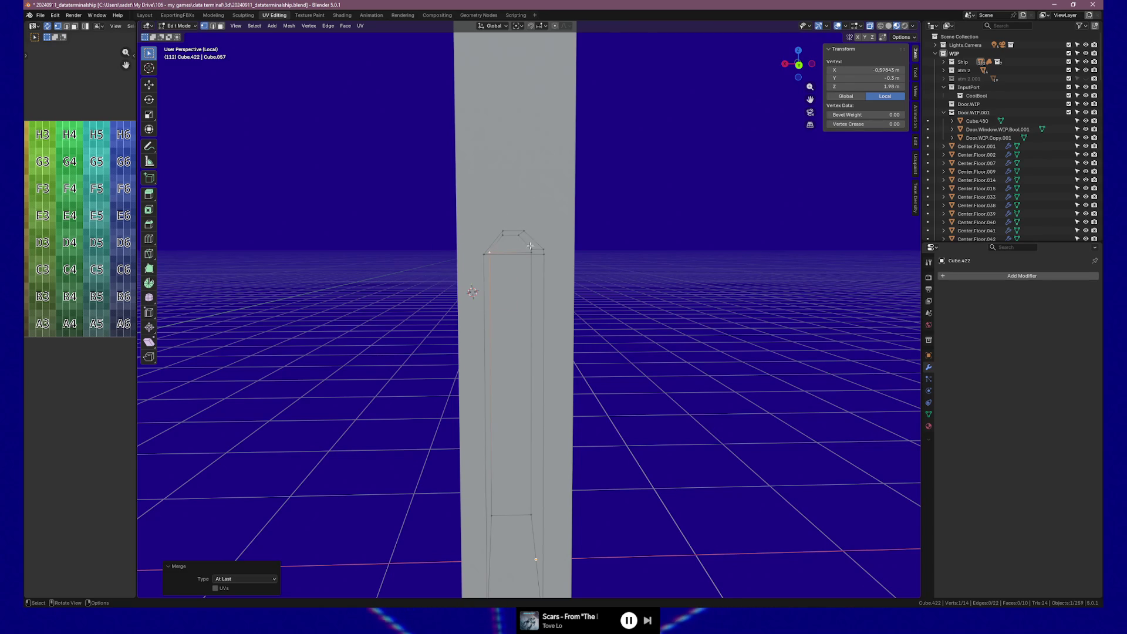
{"action": "left_click", "coordinate": [530, 246], "text": "shift"}
{"action": "key", "text": "m"}
{"action": "left_click", "coordinate": [573, 263]}
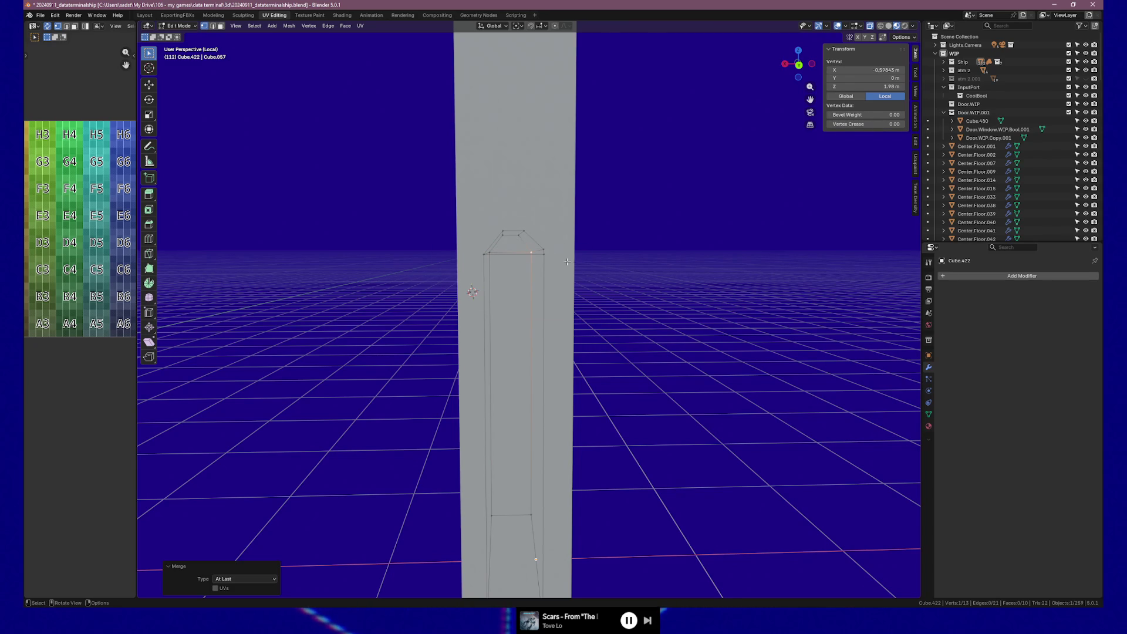
{"action": "left_click", "coordinate": [546, 248], "text": "shift"}
{"action": "key", "text": "m"}
{"action": "left_click", "coordinate": [545, 257]}
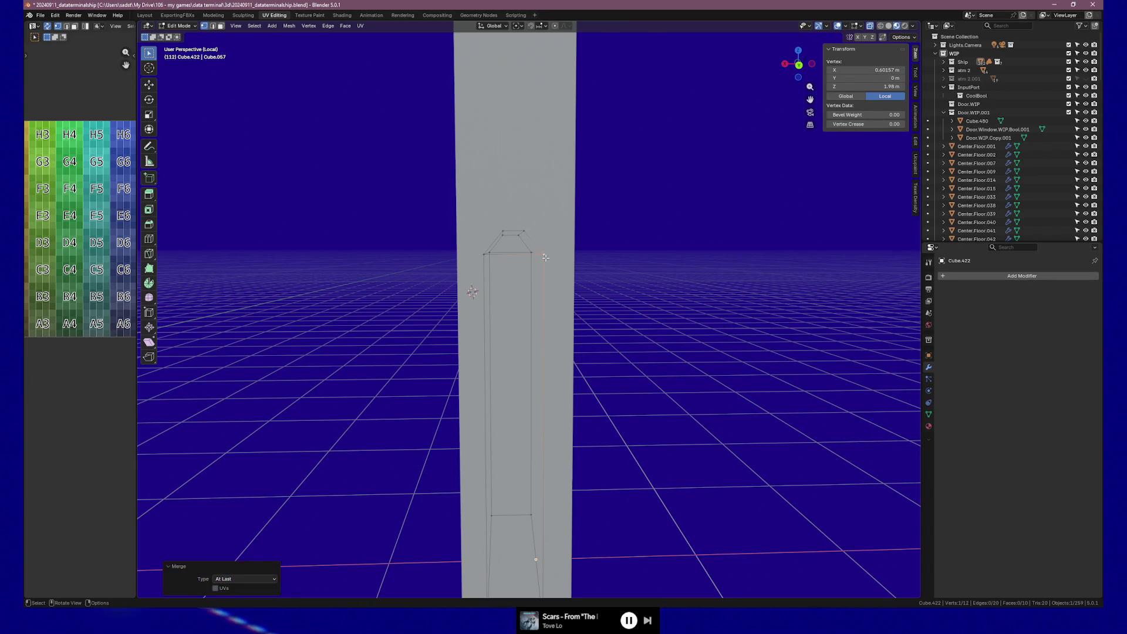
Step: Return to Object Mode and orbit to inspect the door panel in its wall
{"action": "key", "text": "Tab"}
{"action": "mouse_move", "coordinate": [524, 257]}
{"action": "middle_mouse_down"}
{"action": "mouse_move", "coordinate": [570, 280]}
{"action": "mouse_move", "coordinate": [553, 321]}
{"action": "mouse_move", "coordinate": [617, 329]}
{"action": "middle_mouse_up"}
{"action": "scroll", "coordinate": [610, 310], "scroll_direction": "up", "scroll_amount": 3}
{"action": "scroll", "coordinate": [611, 309], "scroll_direction": "down", "scroll_amount": 3}
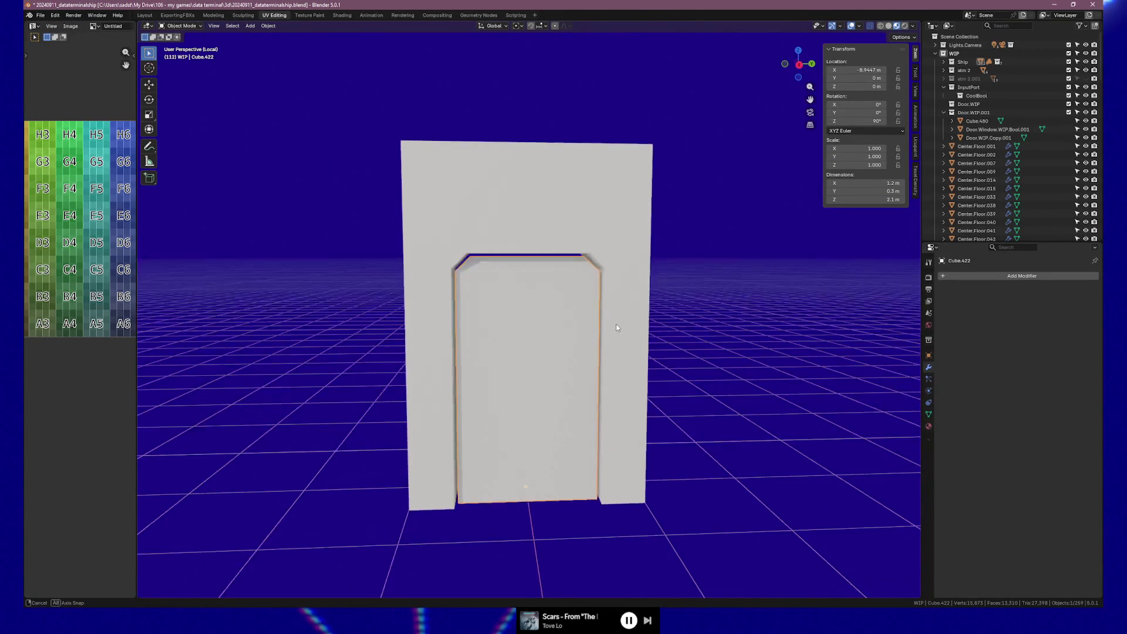
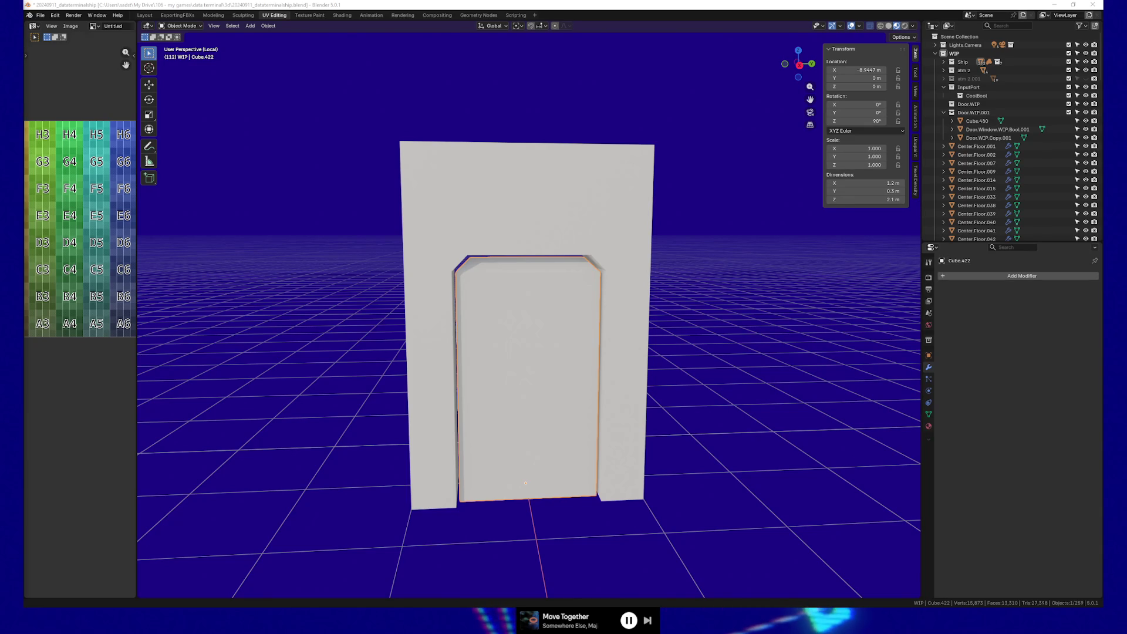
Step: Select the doorway's top edge loop in Edit Mode, set its Z to 2.1 m, then deselect
{"action": "mouse_move", "coordinate": [591, 115]}
{"action": "middle_mouse_down"}
{"action": "mouse_move", "coordinate": [451, 120]}
{"action": "mouse_move", "coordinate": [569, 123]}
{"action": "middle_mouse_up"}
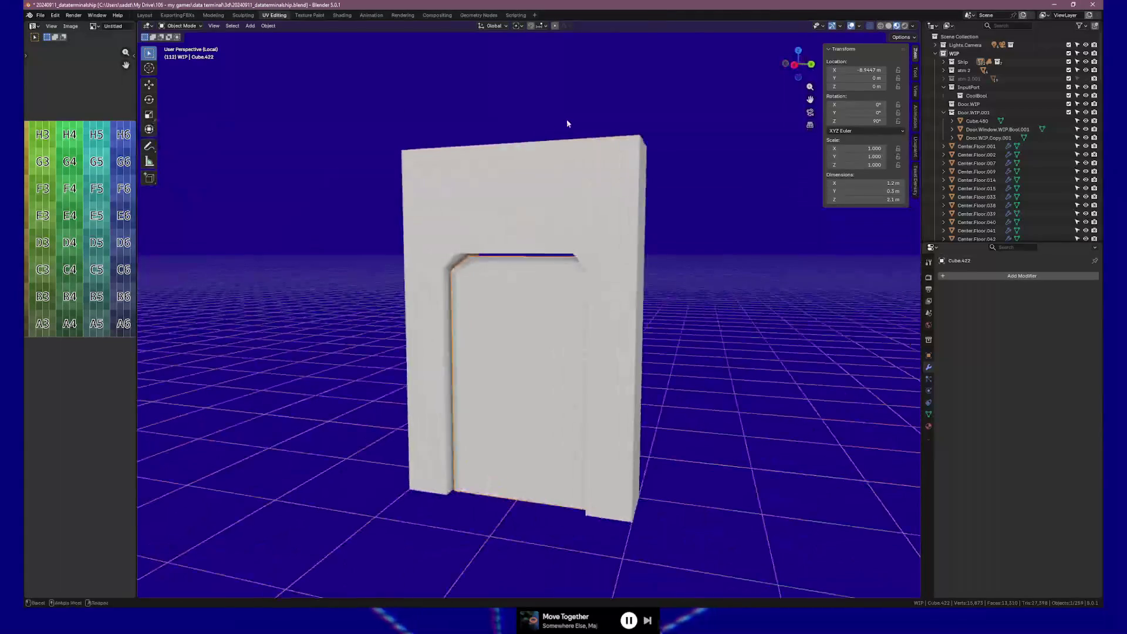
{"action": "key", "text": "Tab"}
{"action": "left_click", "coordinate": [569, 323]}
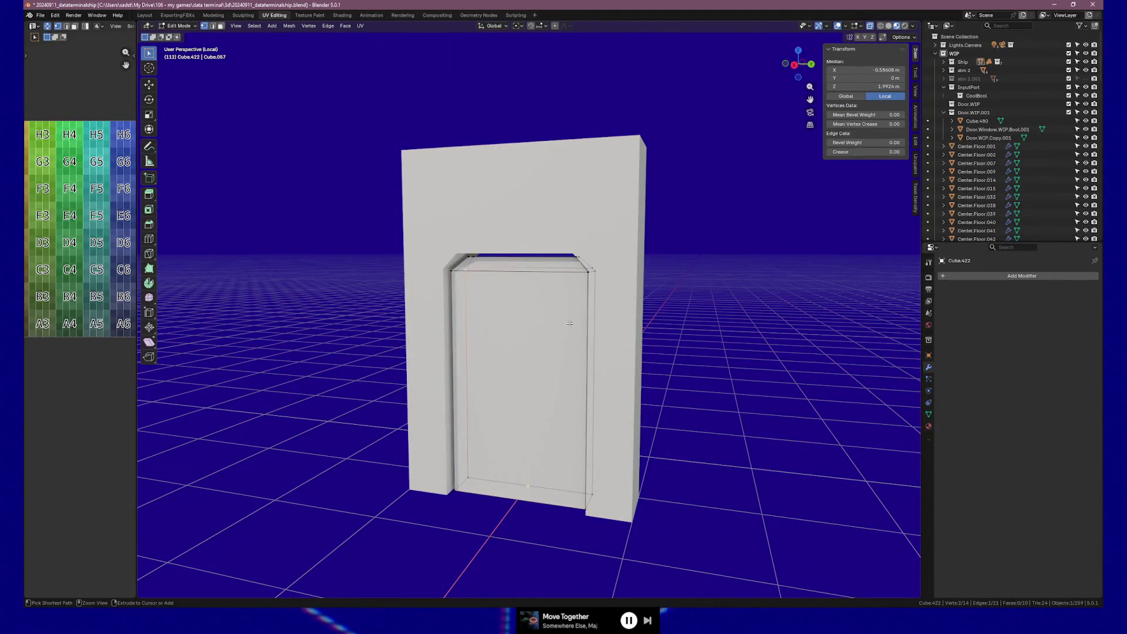
{"action": "key", "text": "ctrl+l"}
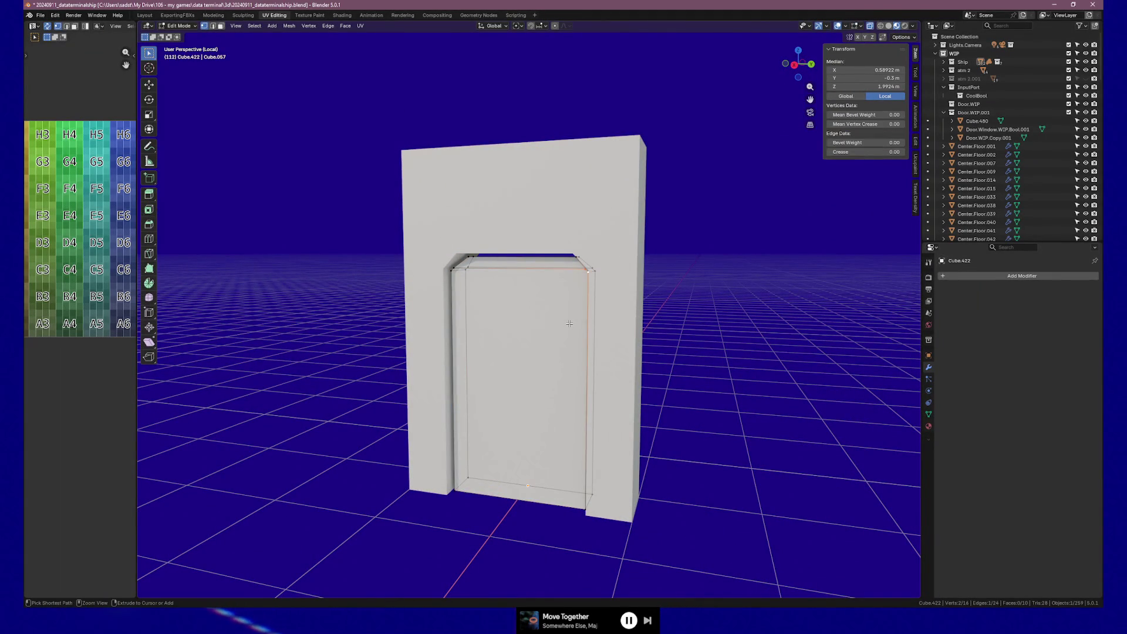
{"action": "key", "text": "ctrl+x"}
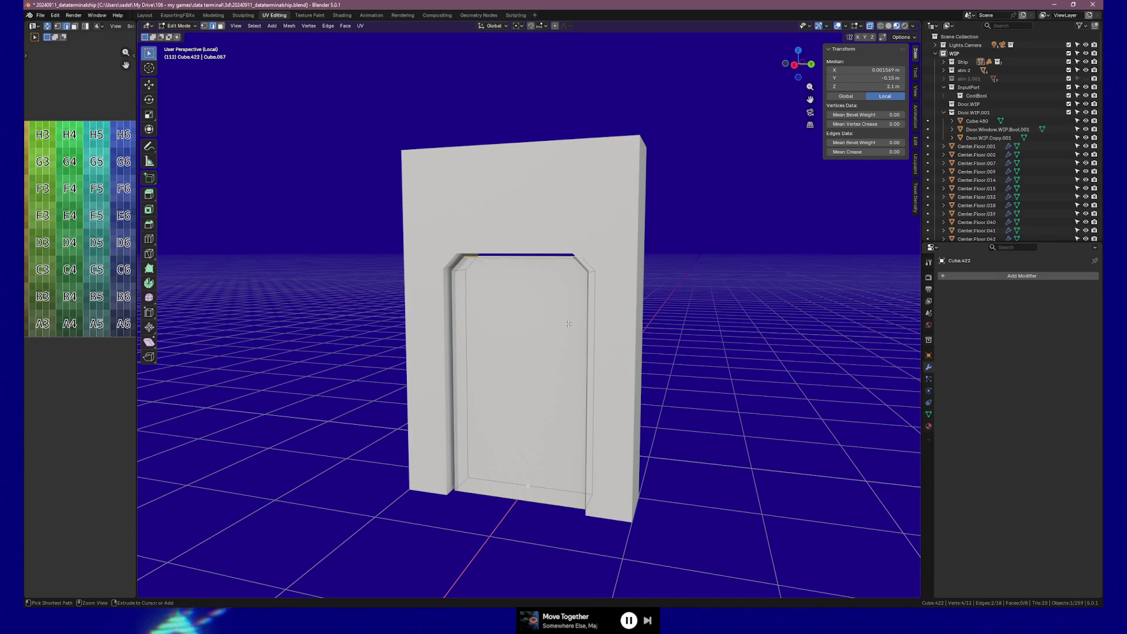
{"action": "left_click", "coordinate": [392, 509]}
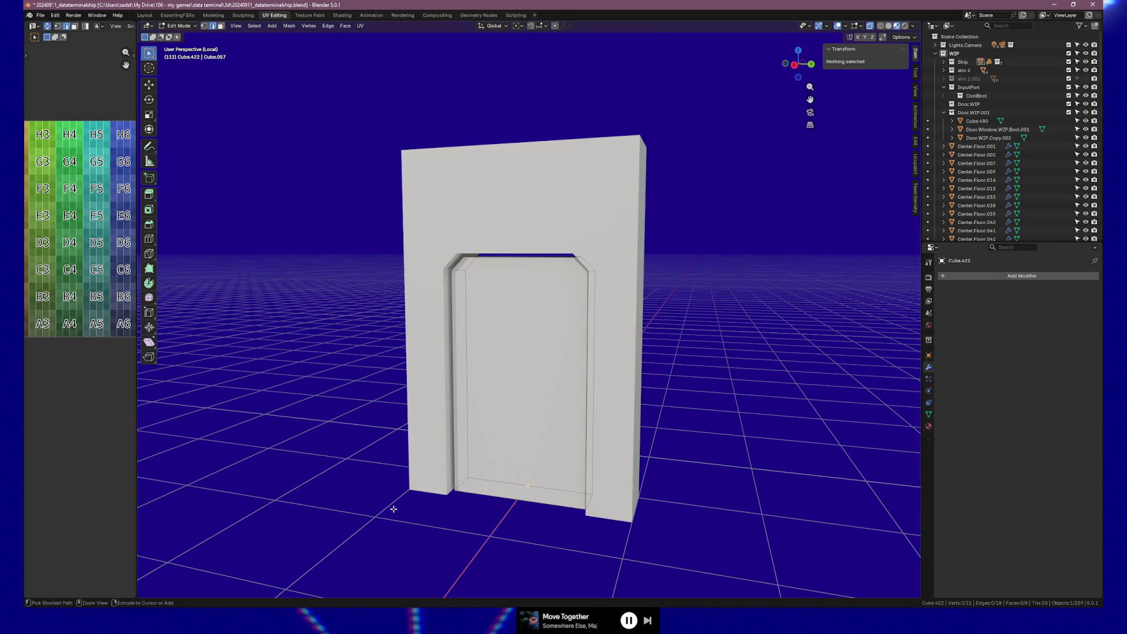
{"action": "middle_click_drag", "start_coordinate": [497, 504], "coordinate": [538, 491]}
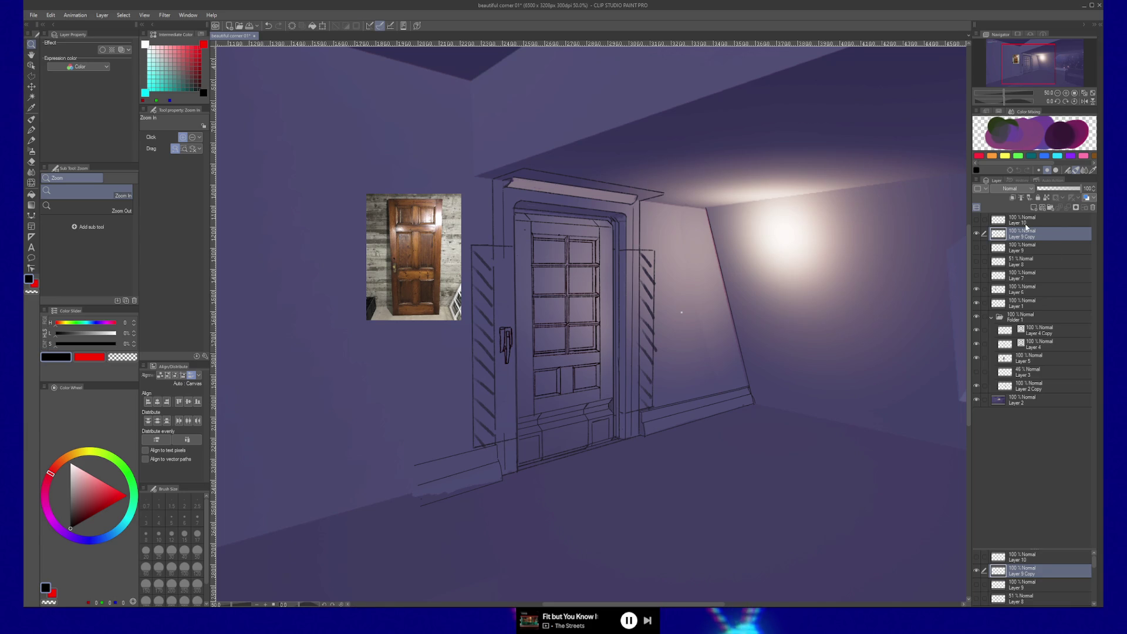
Step: On a new raster layer, brush the door rectangle's right, bottom and top edges with a chamfered top-left corner
{"action": "left_click", "coordinate": [1034, 208]}
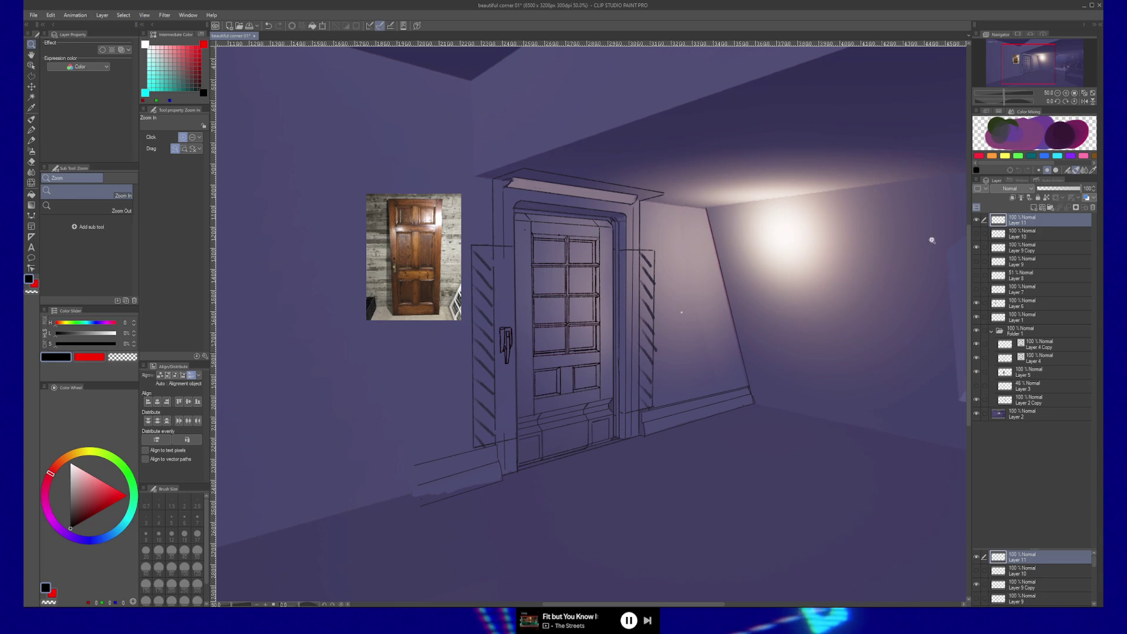
{"action": "key", "text": "b"}
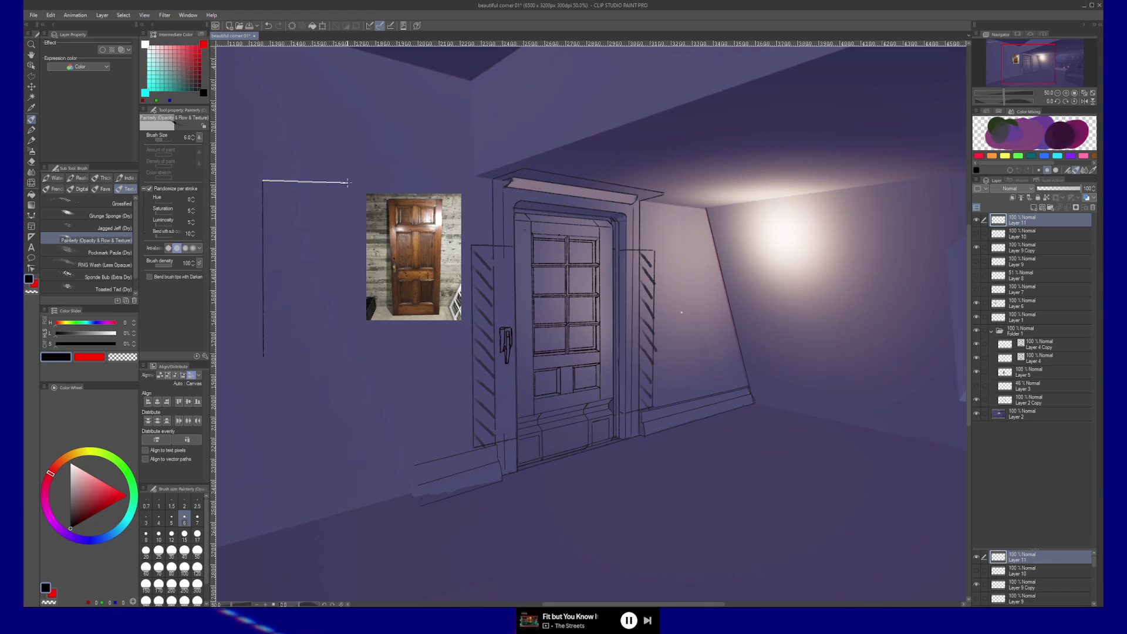
{"action": "left_click_drag", "start_coordinate": [347, 184], "coordinate": [348, 355]}
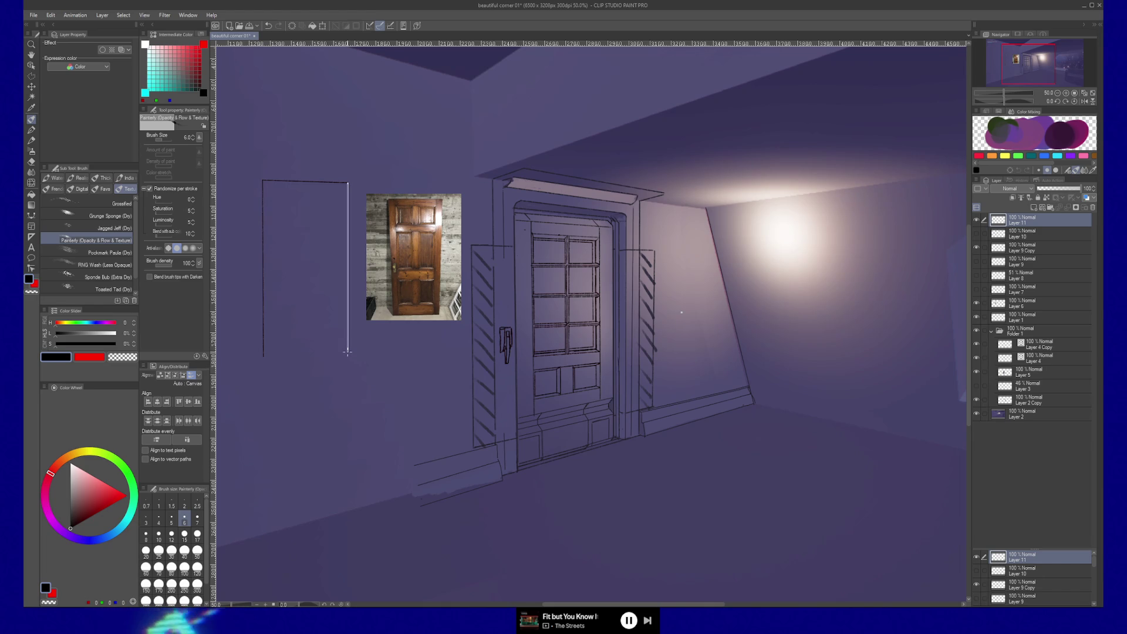
{"action": "left_click_drag", "start_coordinate": [263, 357], "coordinate": [348, 355]}
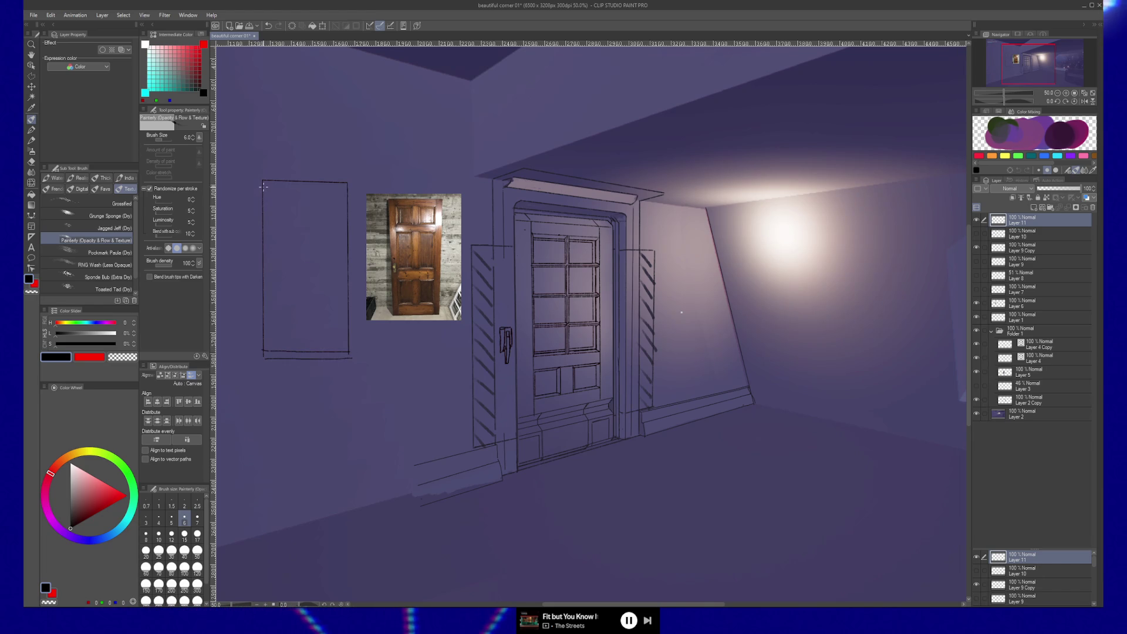
{"action": "left_click_drag", "start_coordinate": [263, 184], "coordinate": [285, 185]}
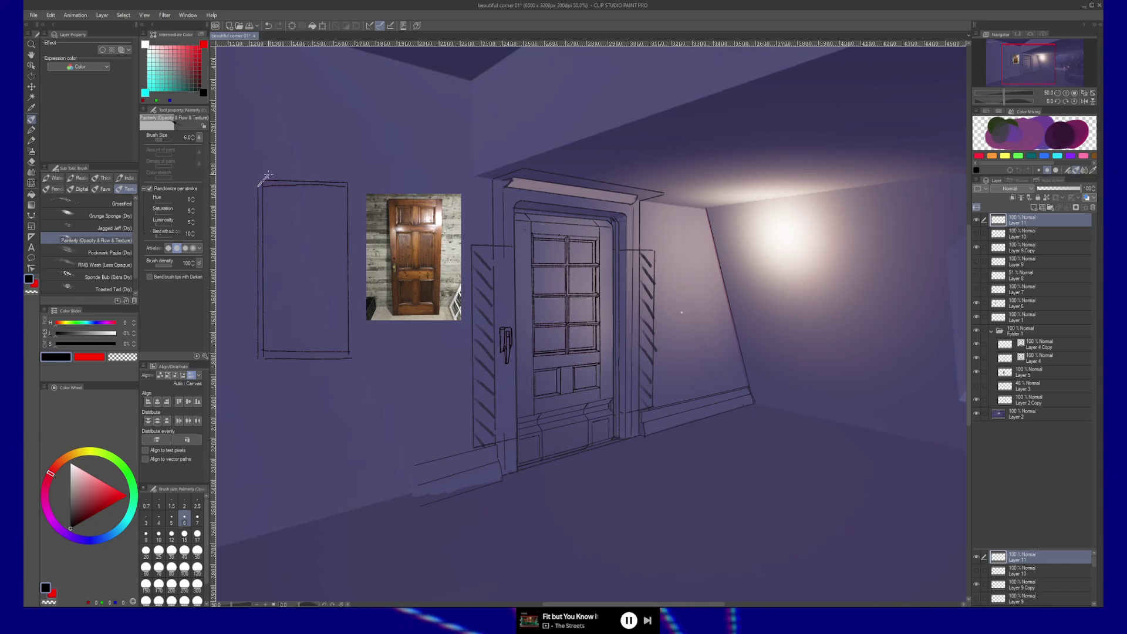
{"action": "mouse_move", "coordinate": [264, 179]}
{"action": "left_mouse_down"}
{"action": "mouse_move", "coordinate": [348, 182]}
{"action": "mouse_move", "coordinate": [357, 358]}
{"action": "left_mouse_up"}
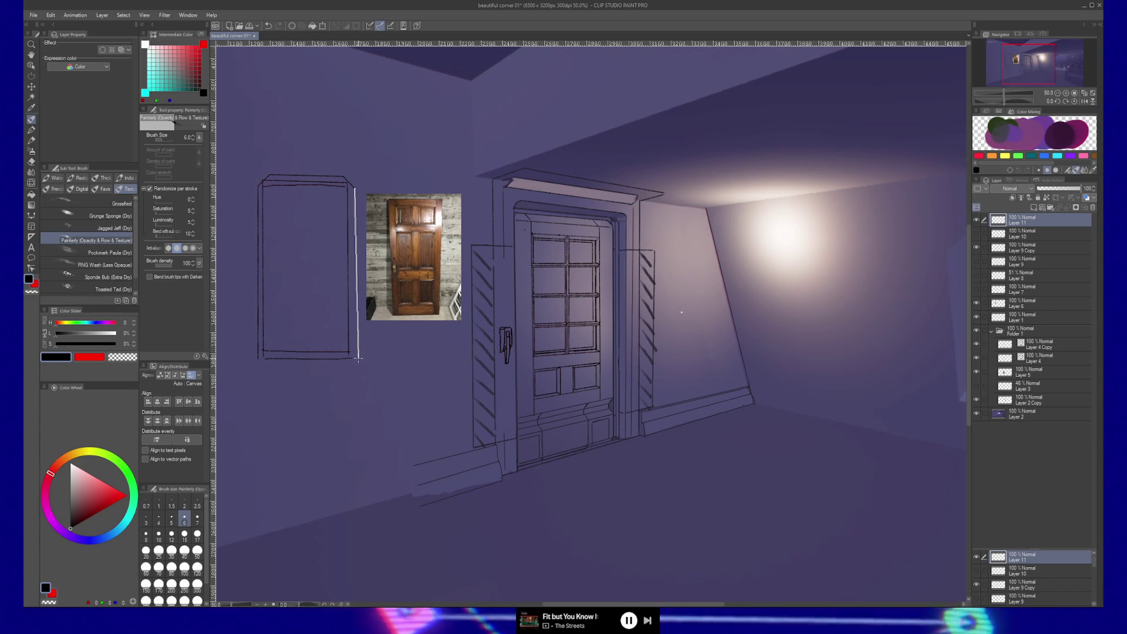
{"action": "left_click_drag", "start_coordinate": [305, 373], "coordinate": [347, 385]}
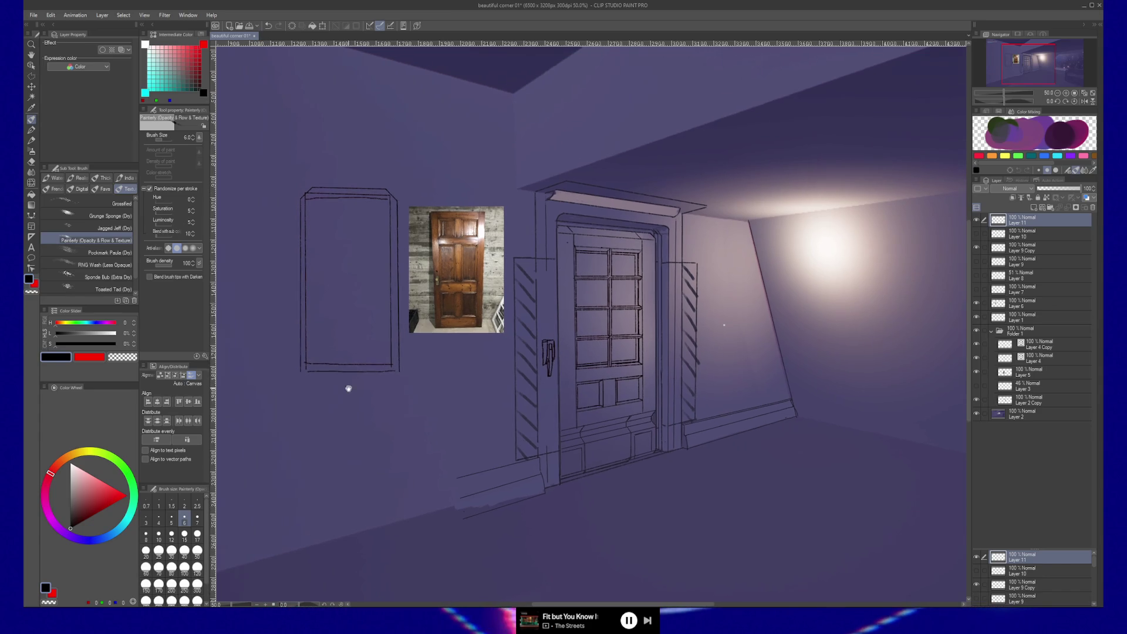
Step: Zoom and centre on the door sketch, then brush an inner line down its right edge
{"action": "left_click", "coordinate": [351, 325]}
{"action": "left_click_drag", "start_coordinate": [359, 326], "coordinate": [402, 393]}
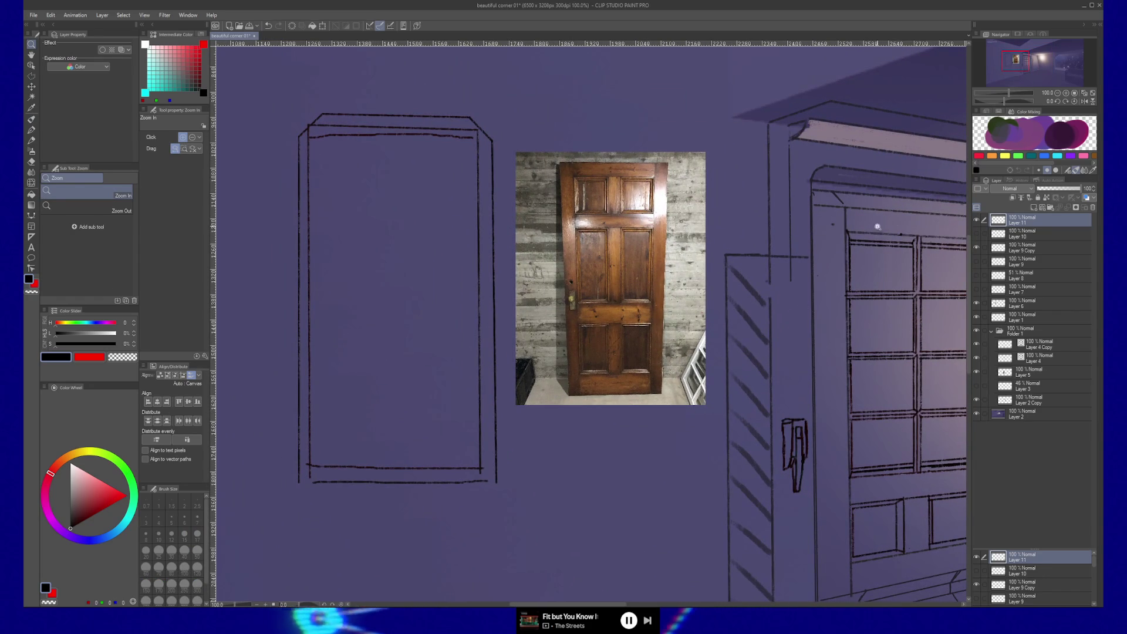
{"action": "scroll", "coordinate": [868, 221], "scroll_direction": "right", "scroll_amount": 5}
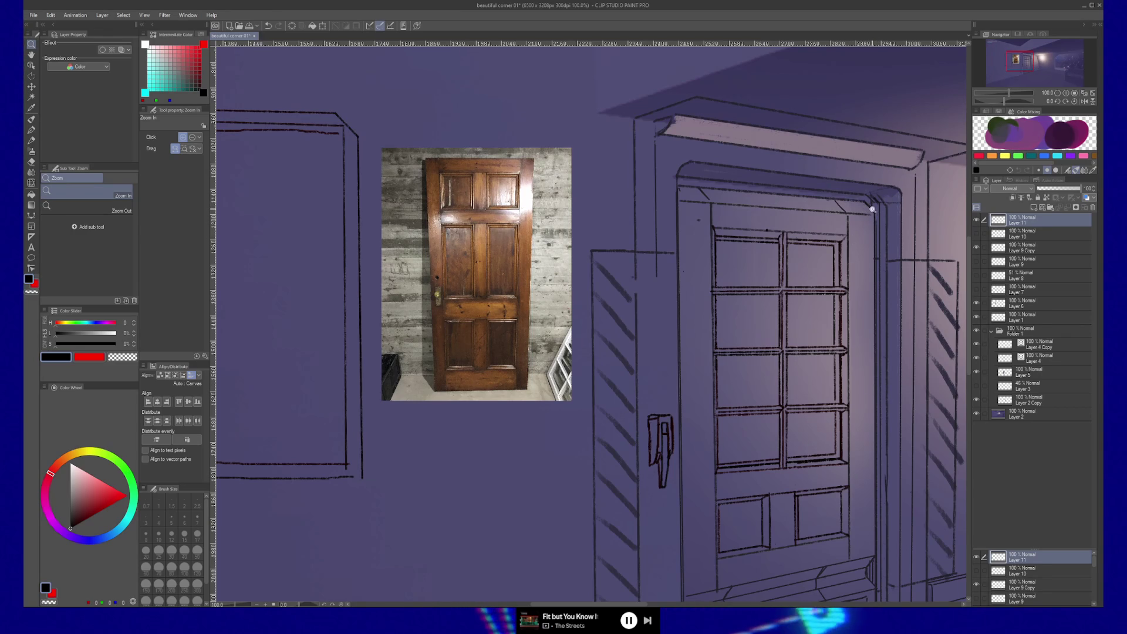
{"action": "left_click_drag", "start_coordinate": [370, 206], "coordinate": [514, 256]}
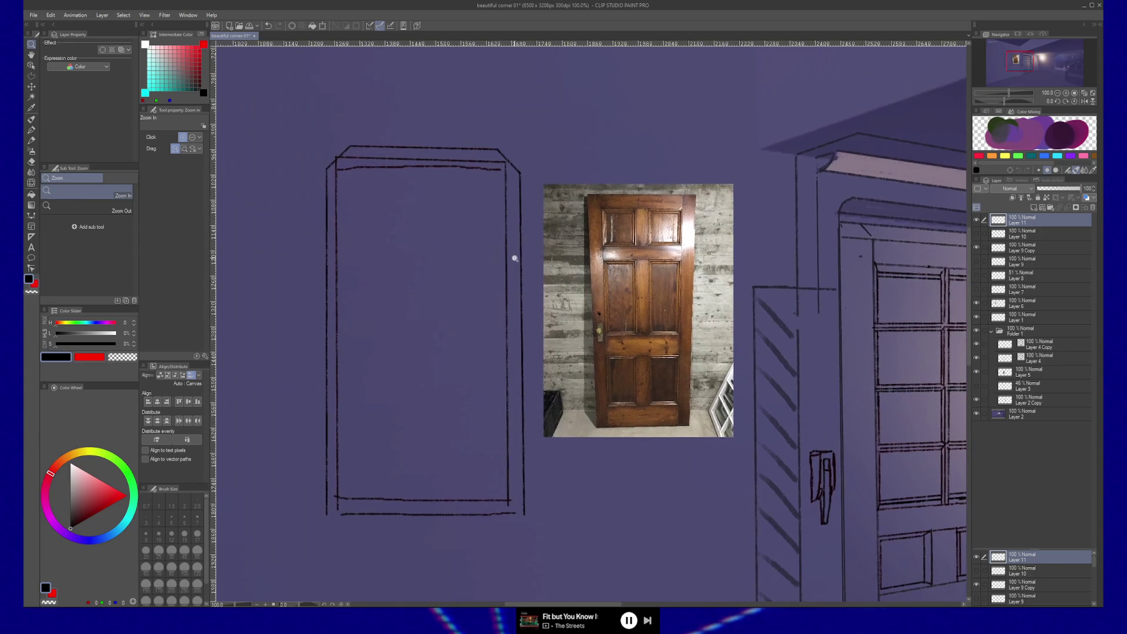
{"action": "key", "text": "b"}
{"action": "left_click_drag", "start_coordinate": [496, 503], "coordinate": [496, 175]}
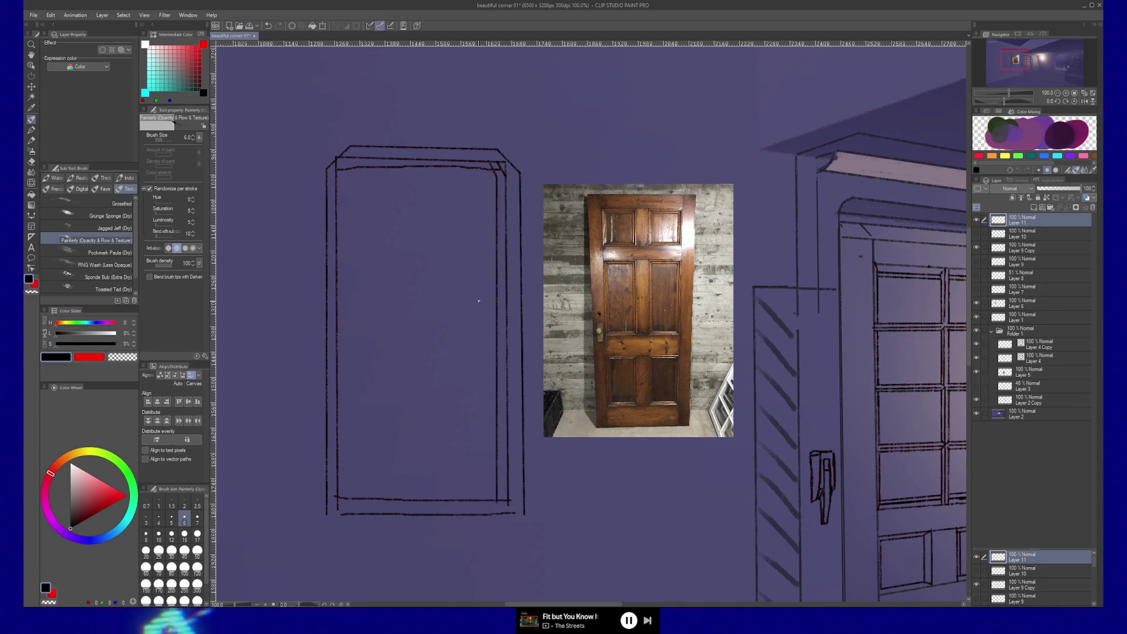
{"action": "scroll", "coordinate": [534, 264], "scroll_direction": "right", "scroll_amount": 1}
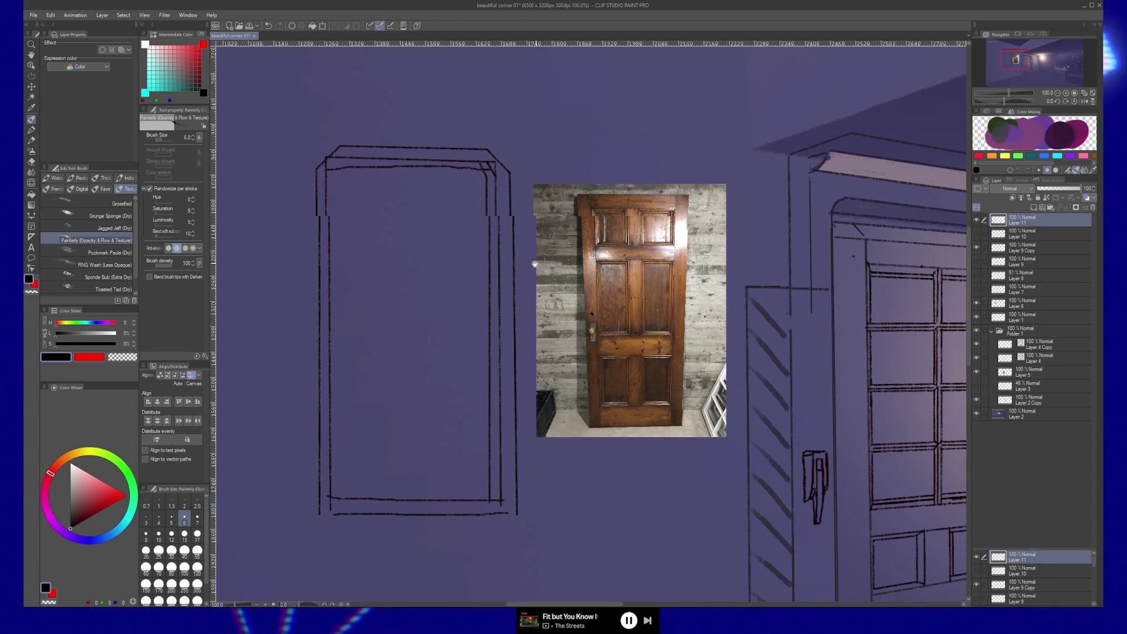
{"action": "scroll", "coordinate": [534, 265], "scroll_direction": "right", "scroll_amount": 2}
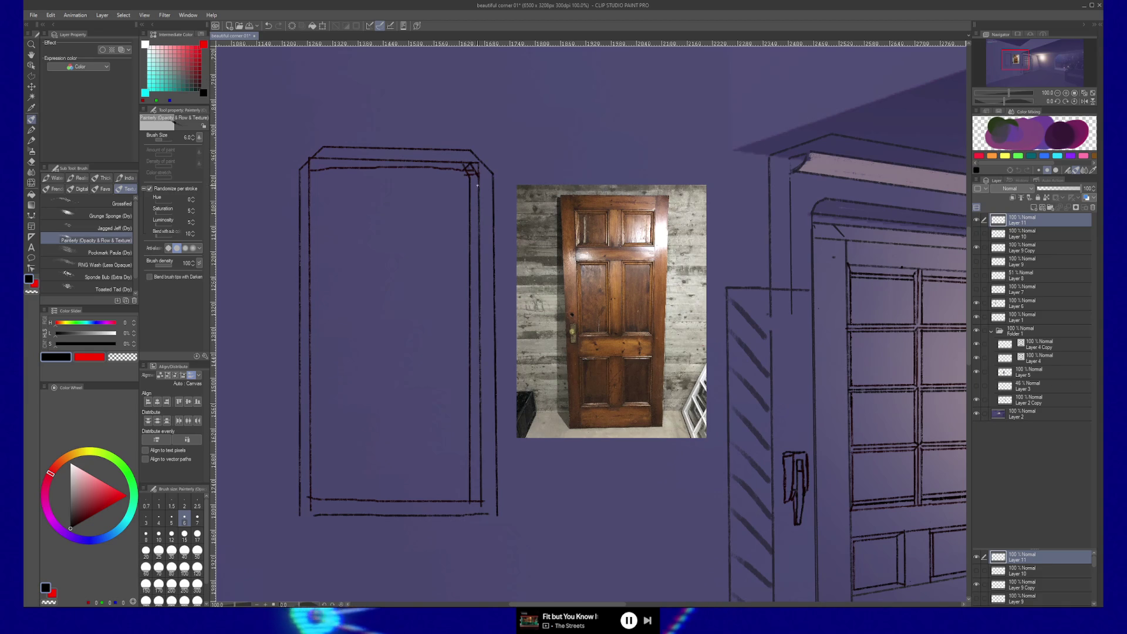
Step: Erase the overlapping strokes at the door's top-right corner and add Layer 12 above the sketch
{"action": "middle_click_drag", "start_coordinate": [431, 213], "coordinate": [457, 231]}
{"action": "key", "text": "e"}
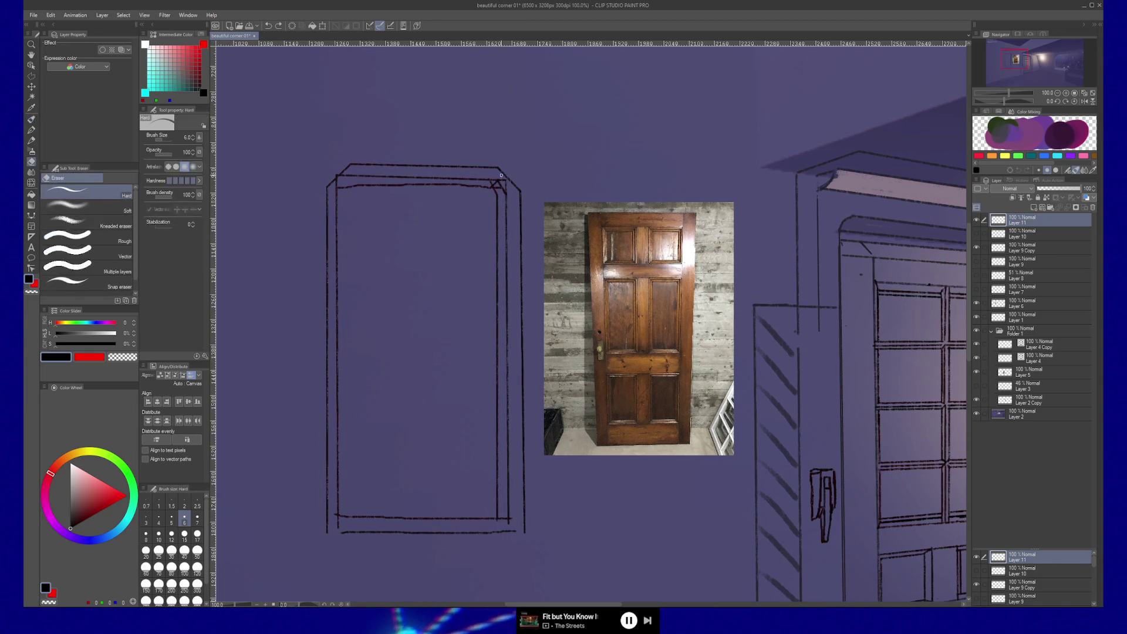
{"action": "middle_click_drag", "start_coordinate": [380, 233], "coordinate": [415, 235]}
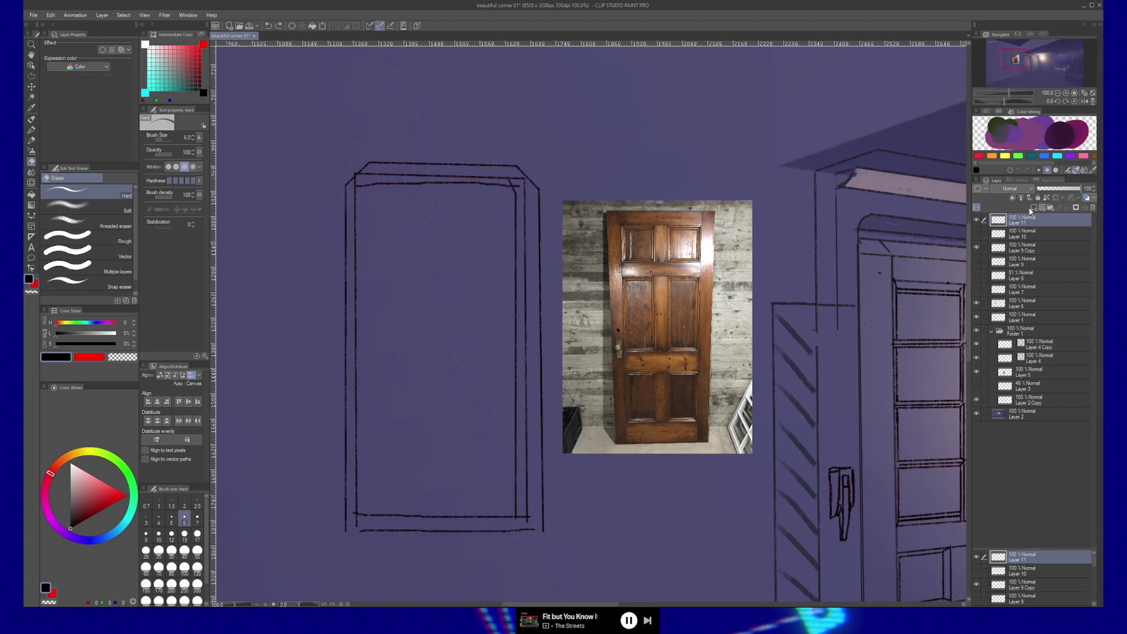
{"action": "key", "text": "ctrl+shift+n"}
{"action": "middle_click_drag", "start_coordinate": [423, 315], "coordinate": [471, 312]}
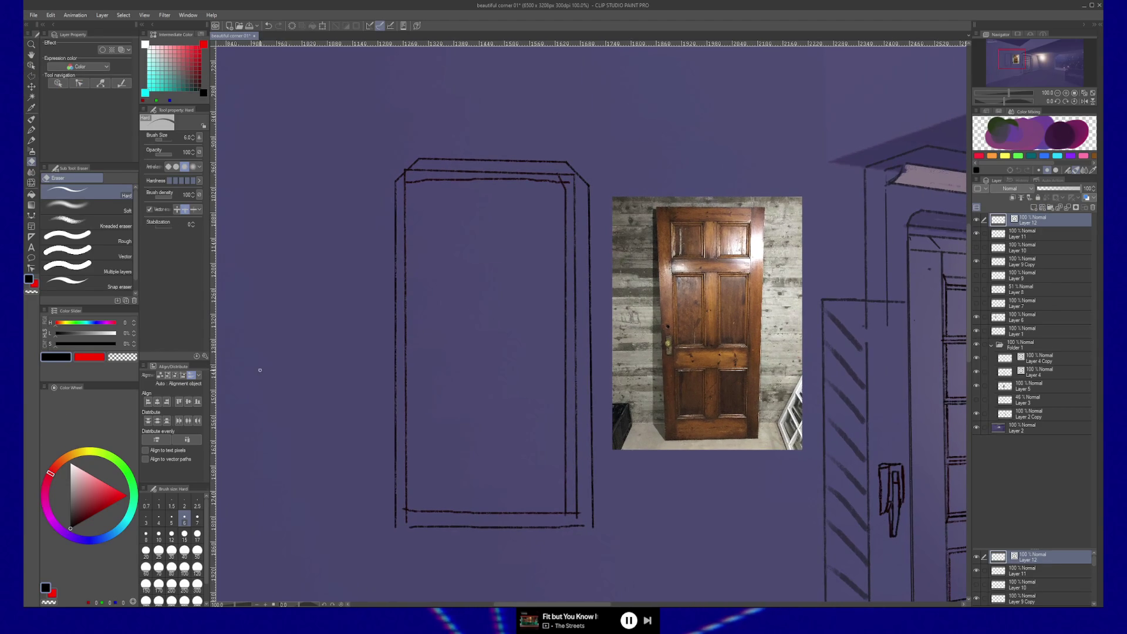
Step: With the brush, stroke straight lines along the door frame's left, top, right and bottom edges
{"action": "key", "text": "b"}
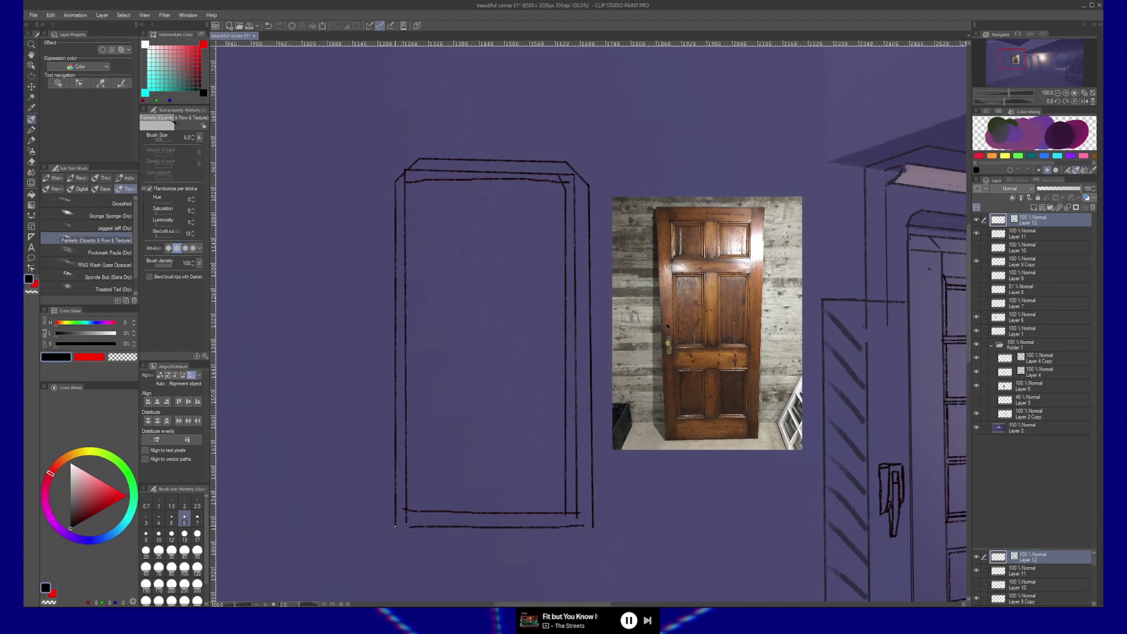
{"action": "left_click_drag", "start_coordinate": [394, 527], "coordinate": [395, 181]}
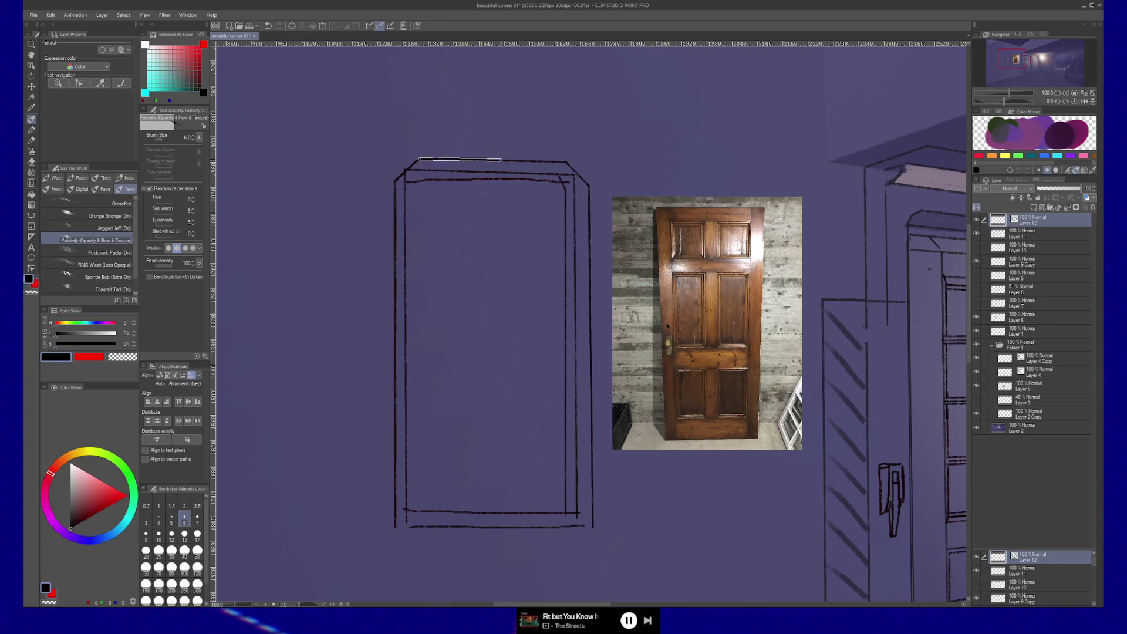
{"action": "left_click_drag", "start_coordinate": [553, 161], "coordinate": [569, 162]}
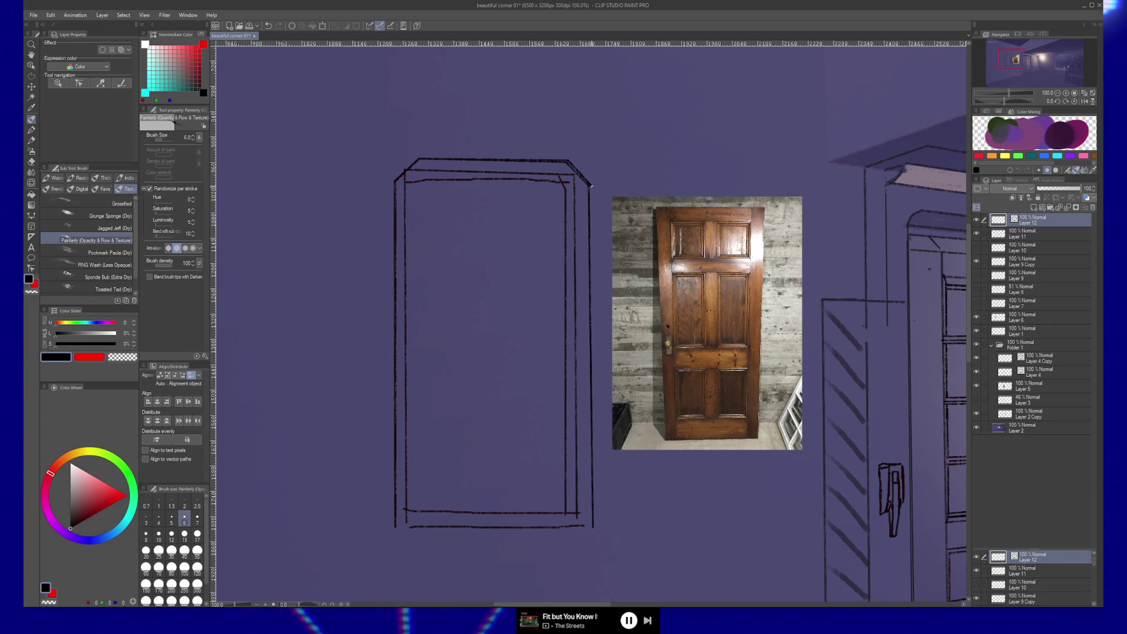
{"action": "left_click_drag", "start_coordinate": [591, 187], "coordinate": [594, 528]}
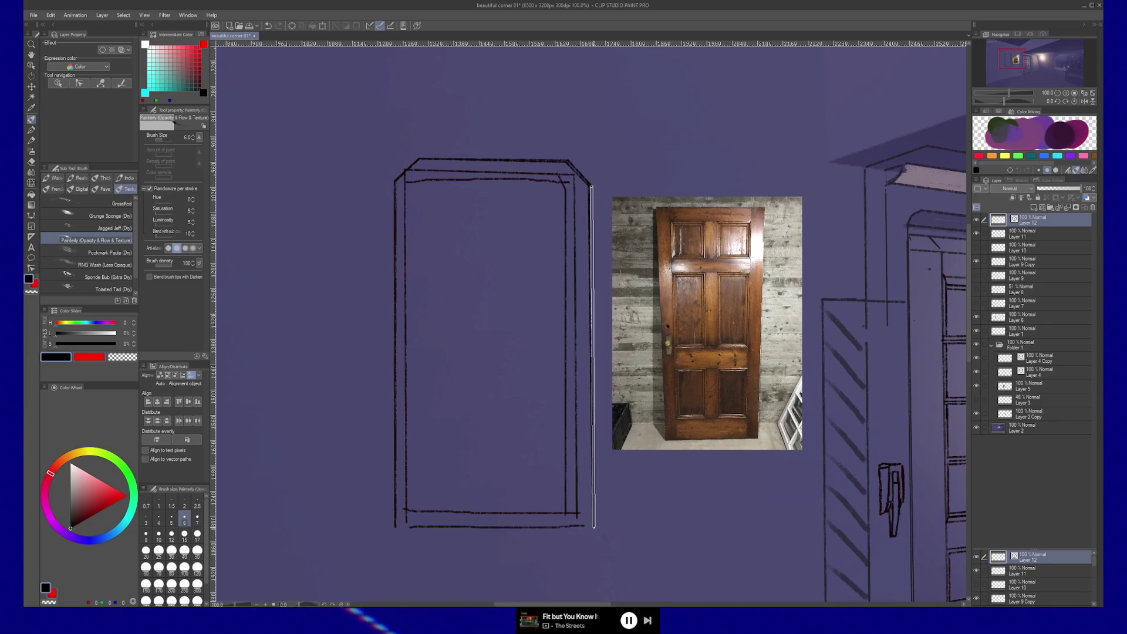
{"action": "left_click_drag", "start_coordinate": [394, 527], "coordinate": [593, 528]}
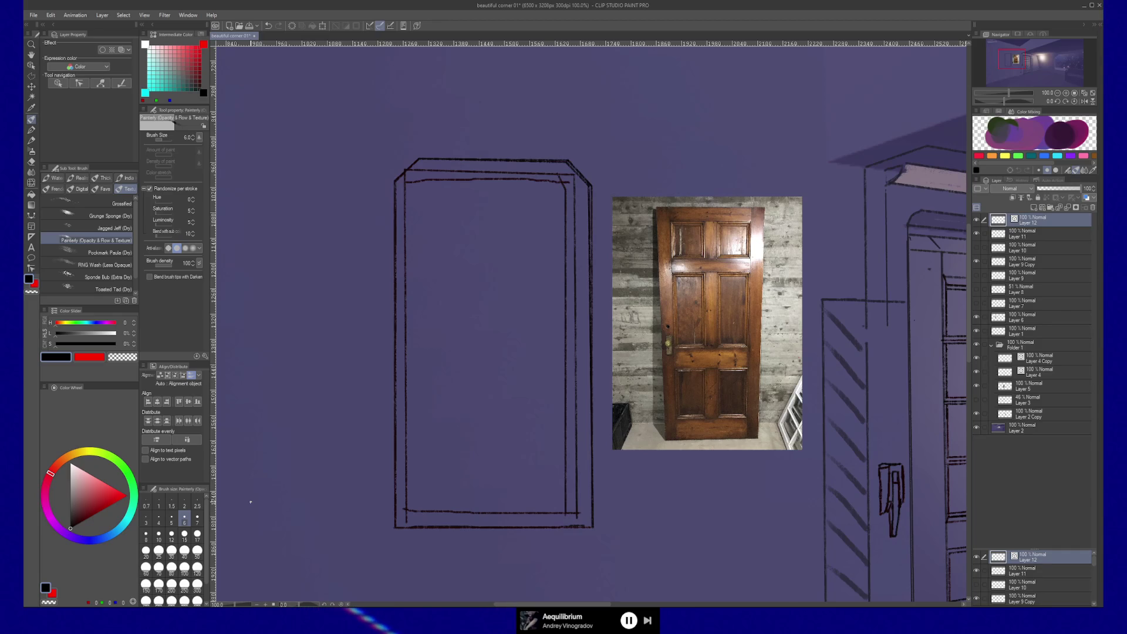
Step: Fade Layer 11 to about 22% opacity and add a new layer above Layer 12
{"action": "left_click", "coordinate": [1050, 233]}
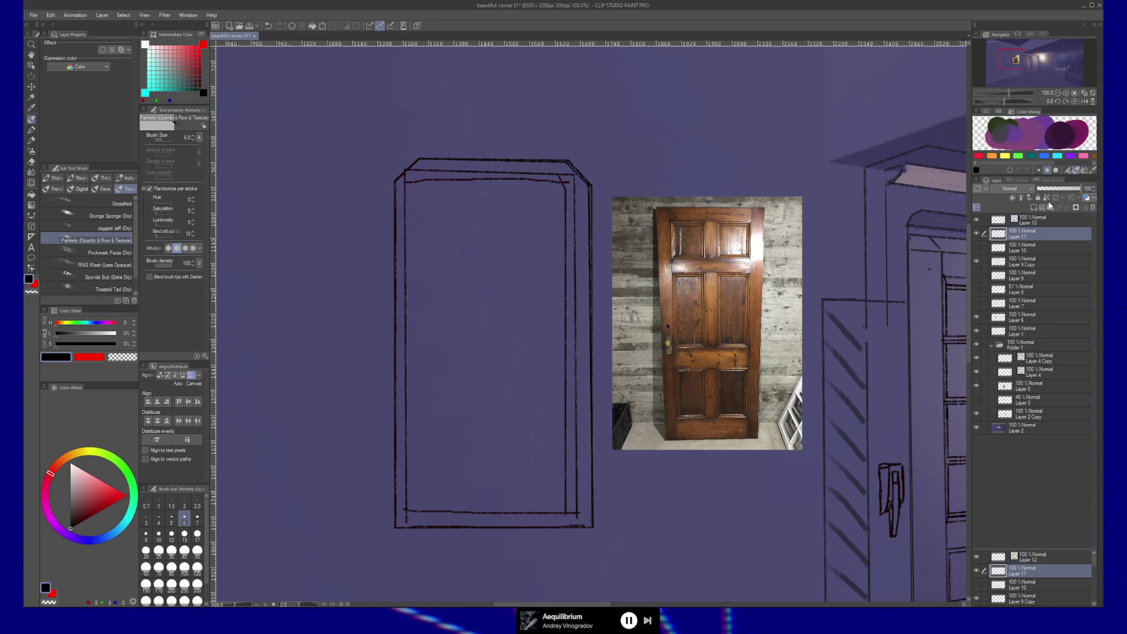
{"action": "left_click", "coordinate": [1056, 191]}
{"action": "left_click", "coordinate": [1047, 191]}
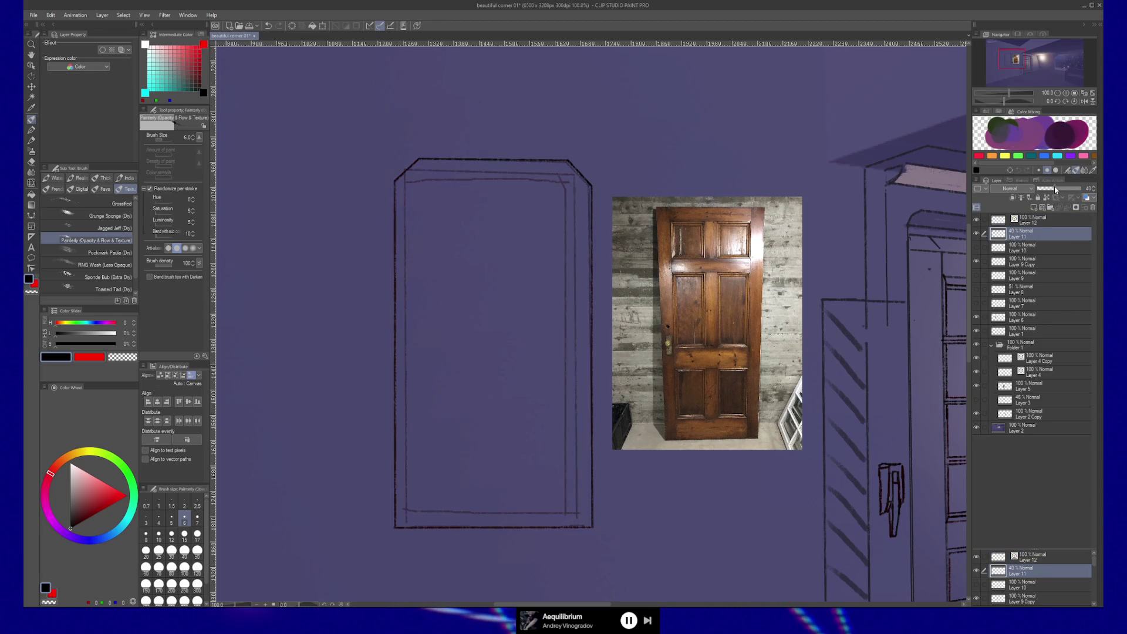
{"action": "left_click", "coordinate": [1040, 219]}
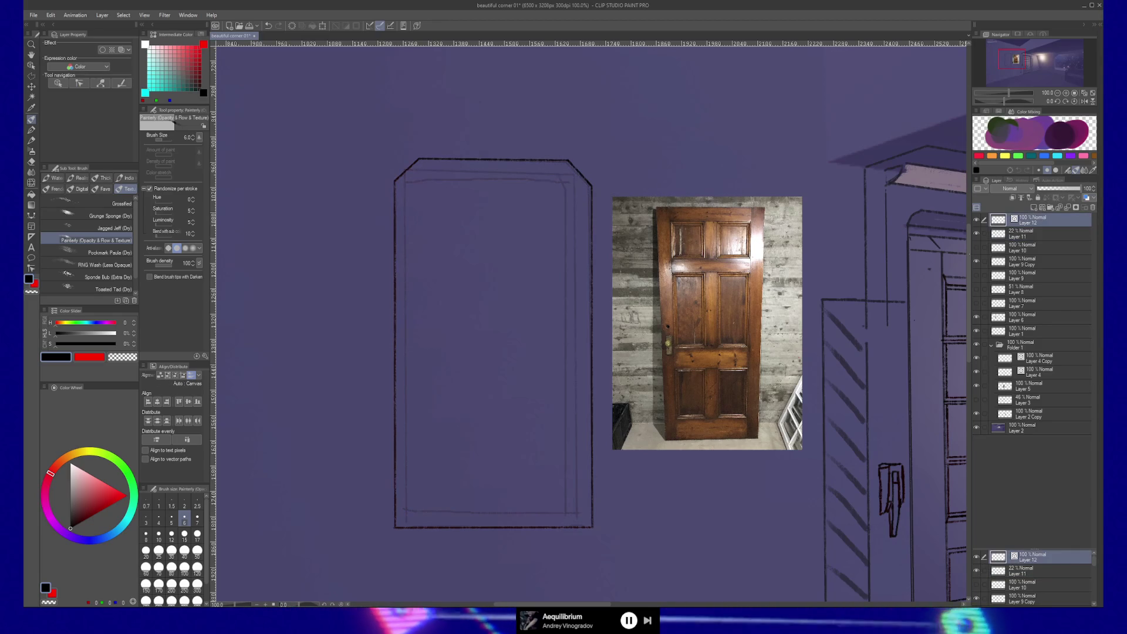
{"action": "left_click", "coordinate": [1039, 209]}
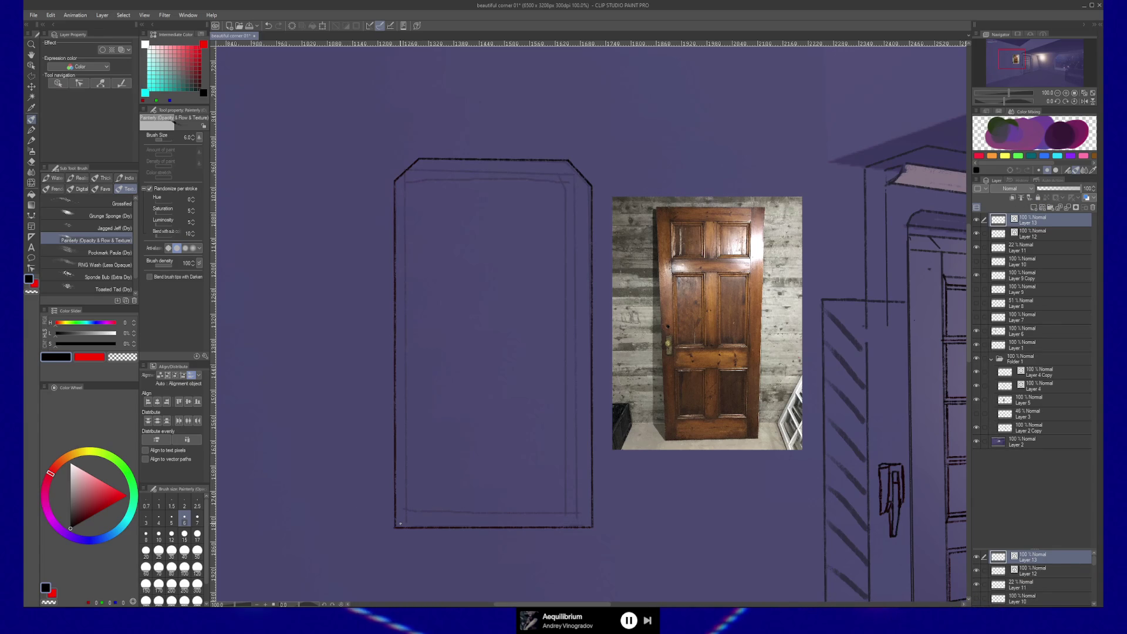
Step: Trace straight inner left and right edges of the door frame, redoing the left line until straight
{"action": "left_click_drag", "start_coordinate": [401, 524], "coordinate": [401, 185]}
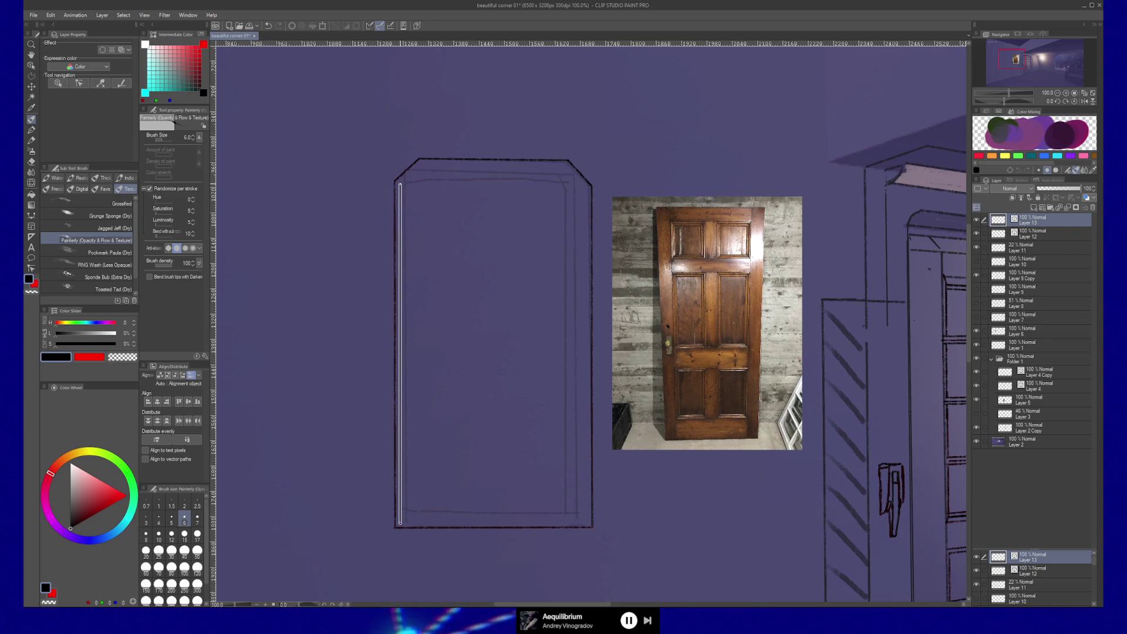
{"action": "key", "text": "ctrl+z"}
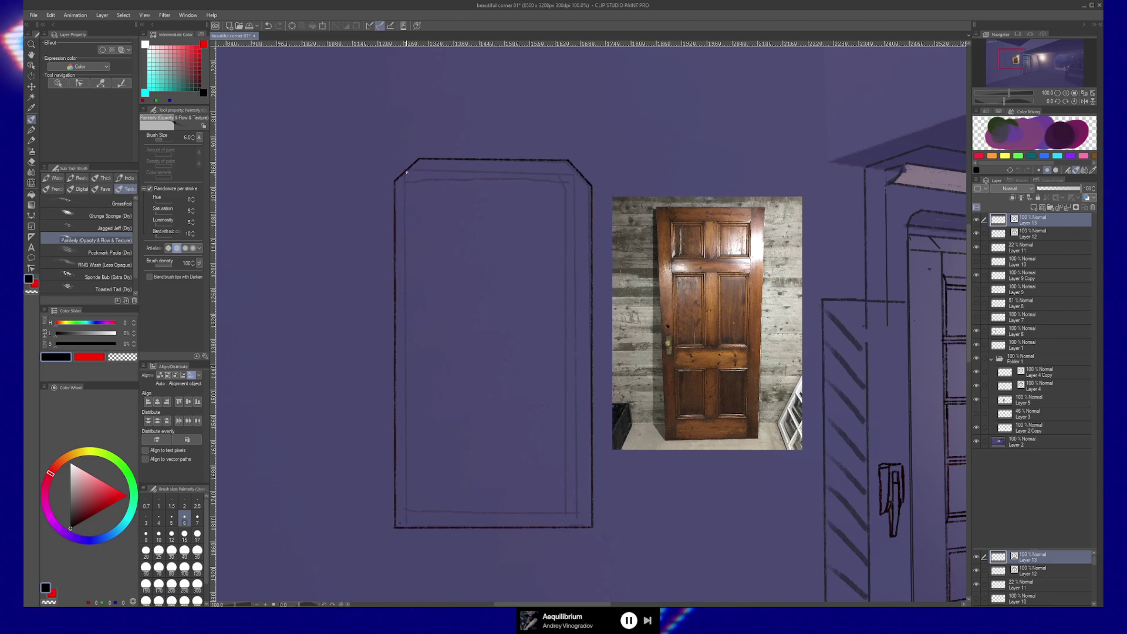
{"action": "left_click_drag", "start_coordinate": [406, 177], "coordinate": [408, 520]}
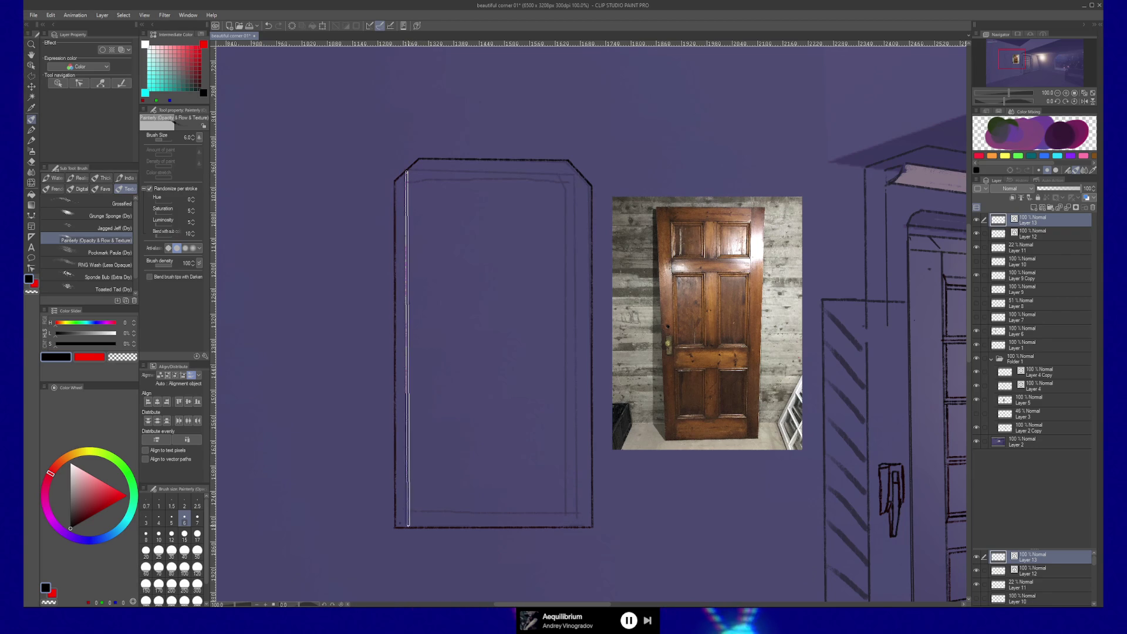
{"action": "key", "text": "ctrl+z"}
{"action": "left_click_drag", "start_coordinate": [406, 172], "coordinate": [406, 527]}
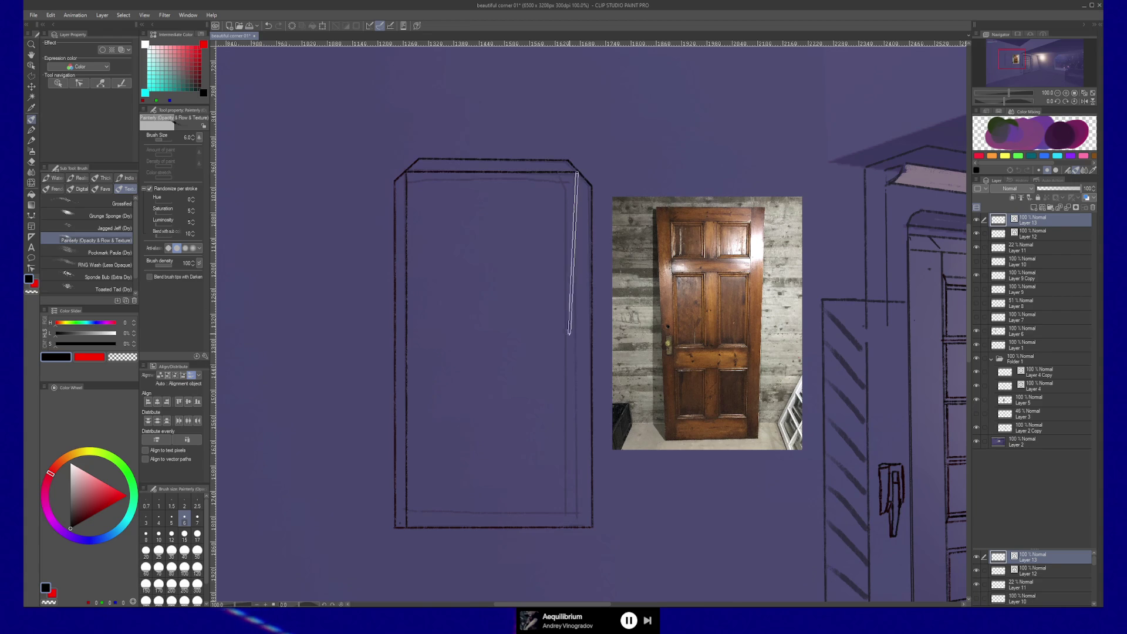
{"action": "left_click_drag", "start_coordinate": [569, 333], "coordinate": [577, 526]}
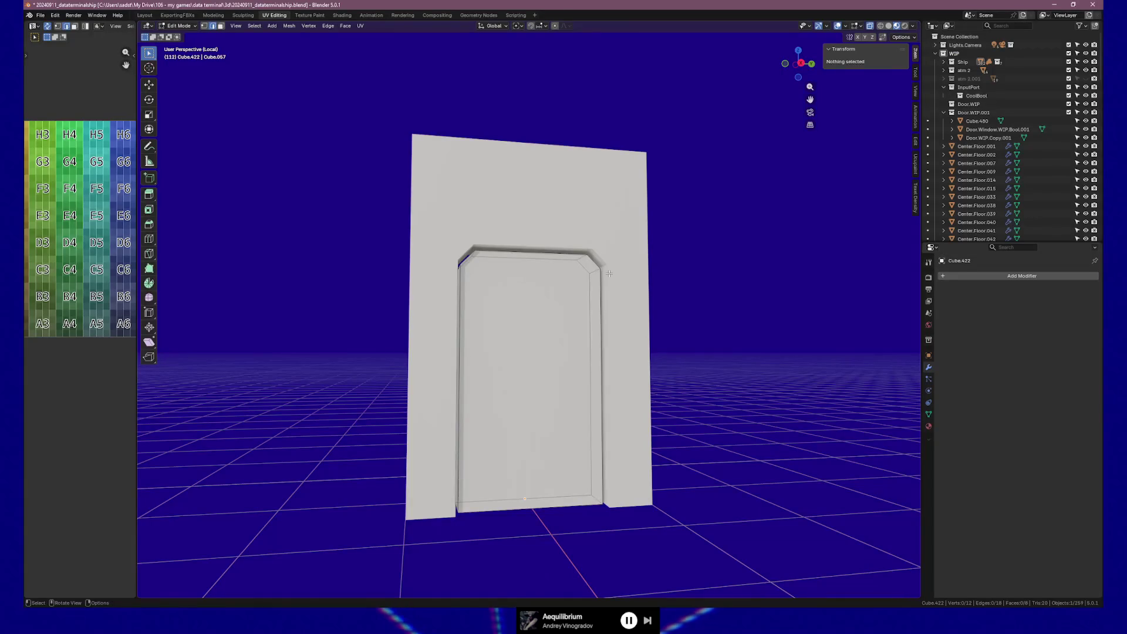
Step: Select the door panel's top edge and start a bevel with Ctrl+B
{"action": "middle_click_drag", "start_coordinate": [616, 257], "coordinate": [585, 259]}
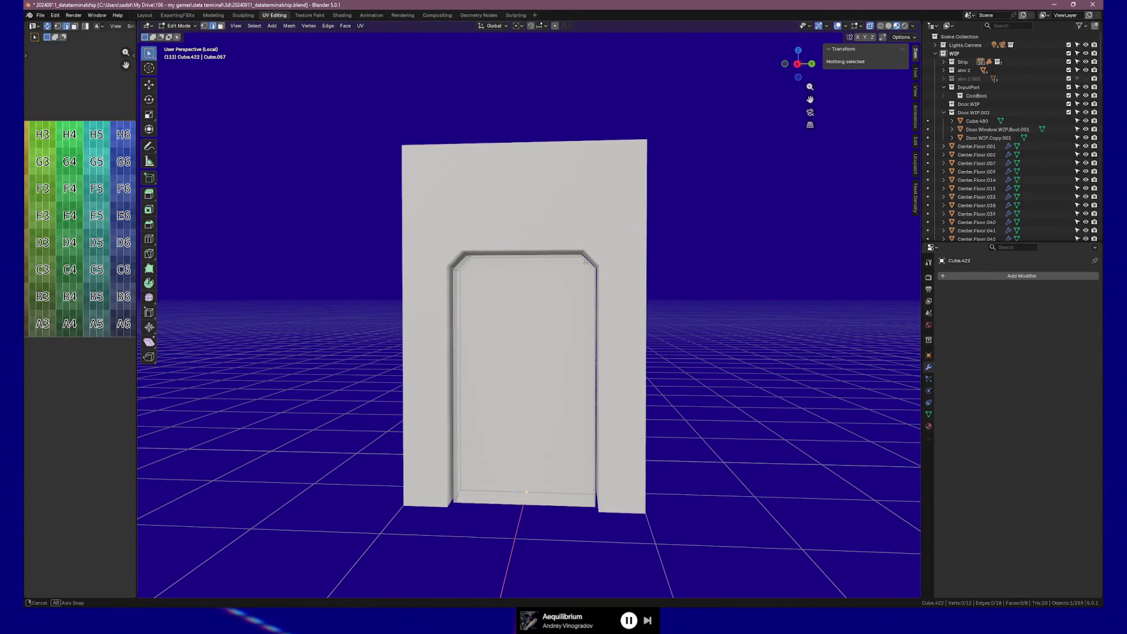
{"action": "middle_click_drag", "start_coordinate": [521, 276], "coordinate": [511, 273]}
{"action": "left_click", "coordinate": [511, 273]}
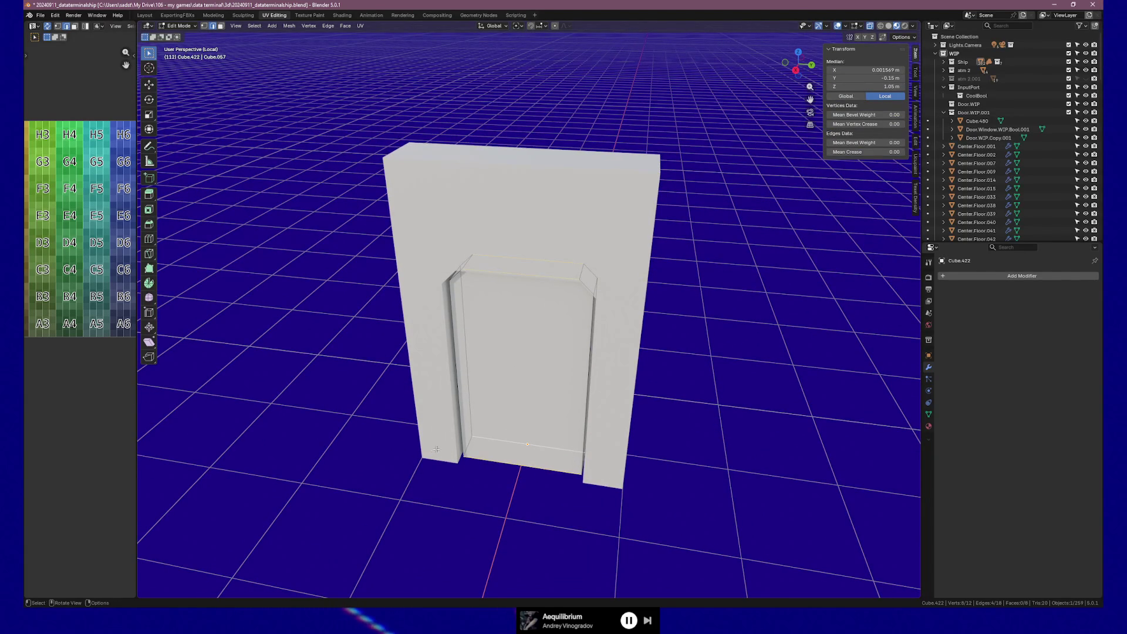
{"action": "middle_click_drag", "start_coordinate": [435, 448], "coordinate": [442, 444]}
{"action": "key", "text": "ctrl+b"}
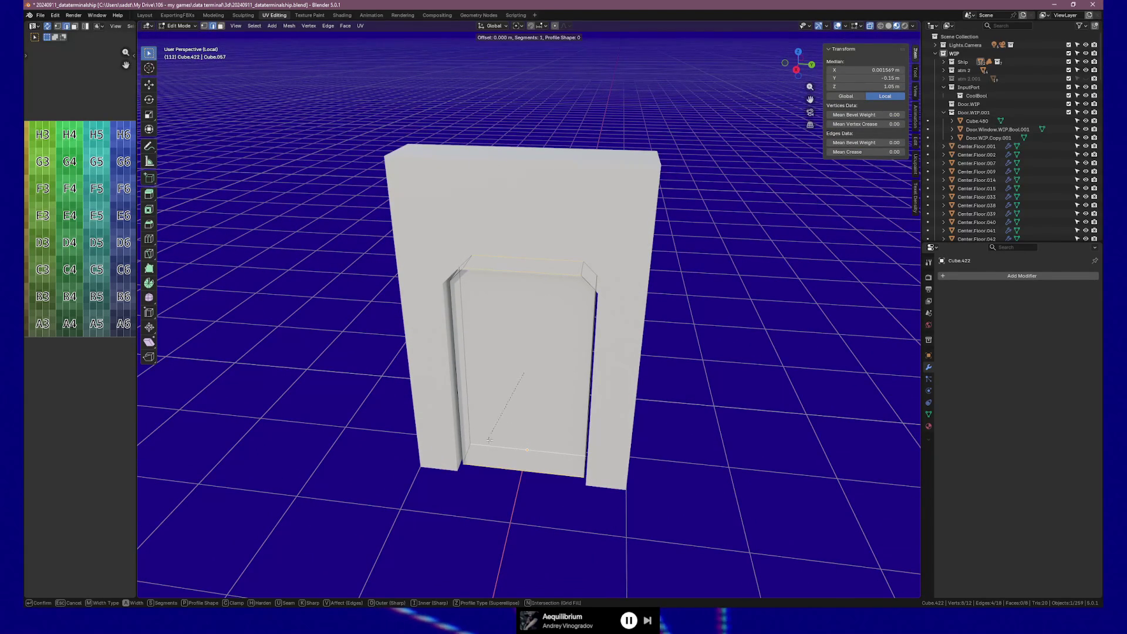
Step: Confirm the bevel and set its Width to exactly 0.1 m in the operator panel
{"action": "left_click", "coordinate": [605, 458]}
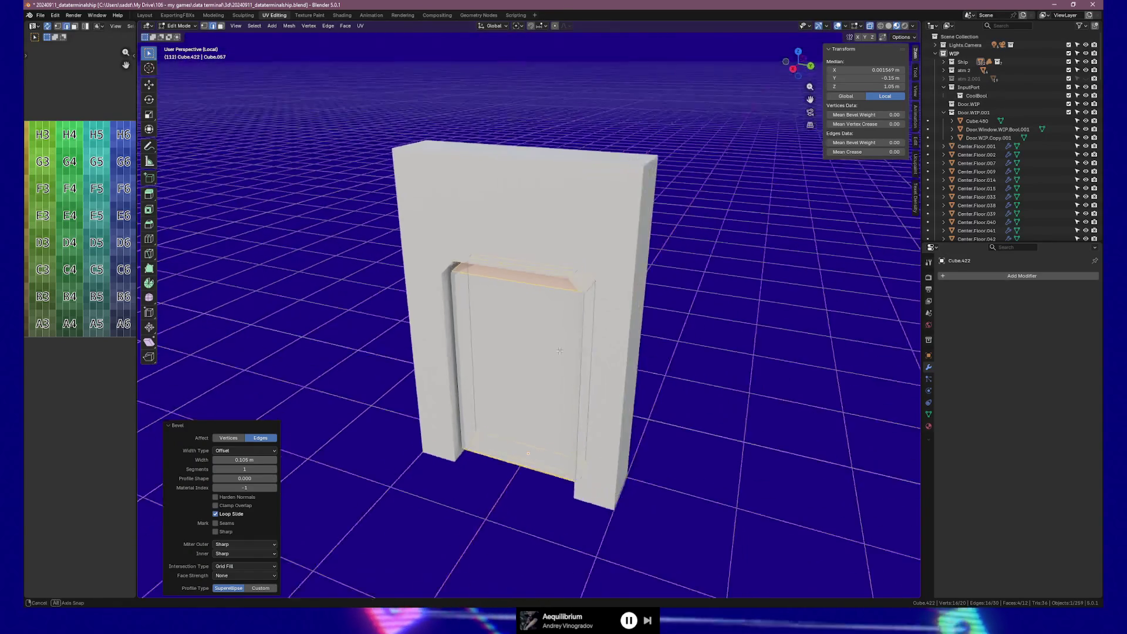
{"action": "middle_click_drag", "start_coordinate": [605, 458], "coordinate": [195, 451]}
{"action": "left_click", "coordinate": [242, 459]}
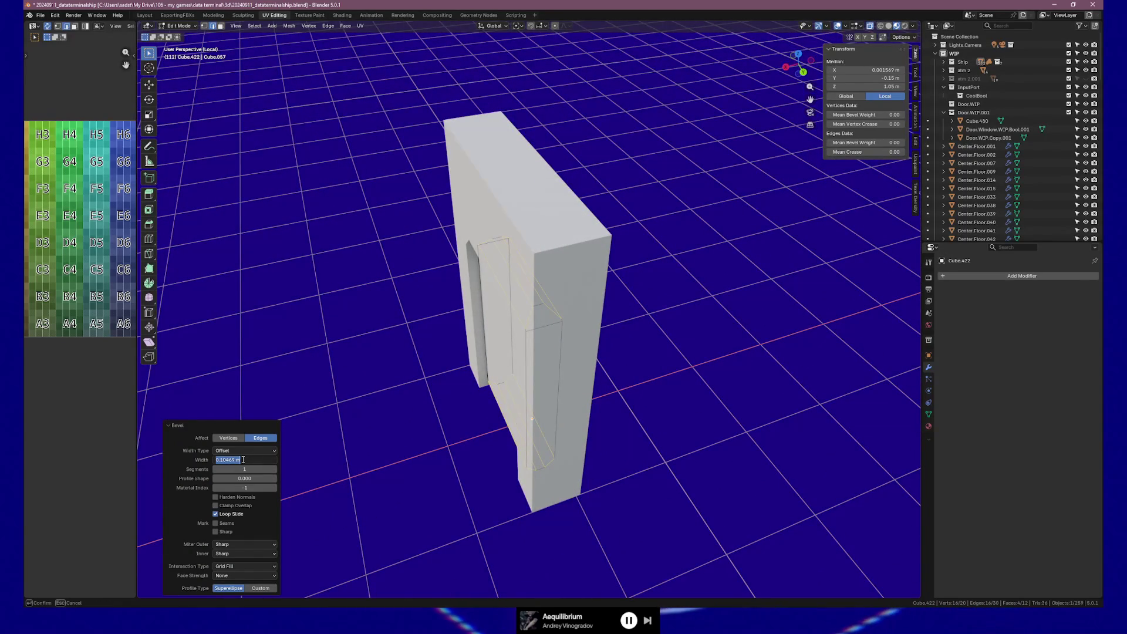
{"action": "type", "text": "0.1"}
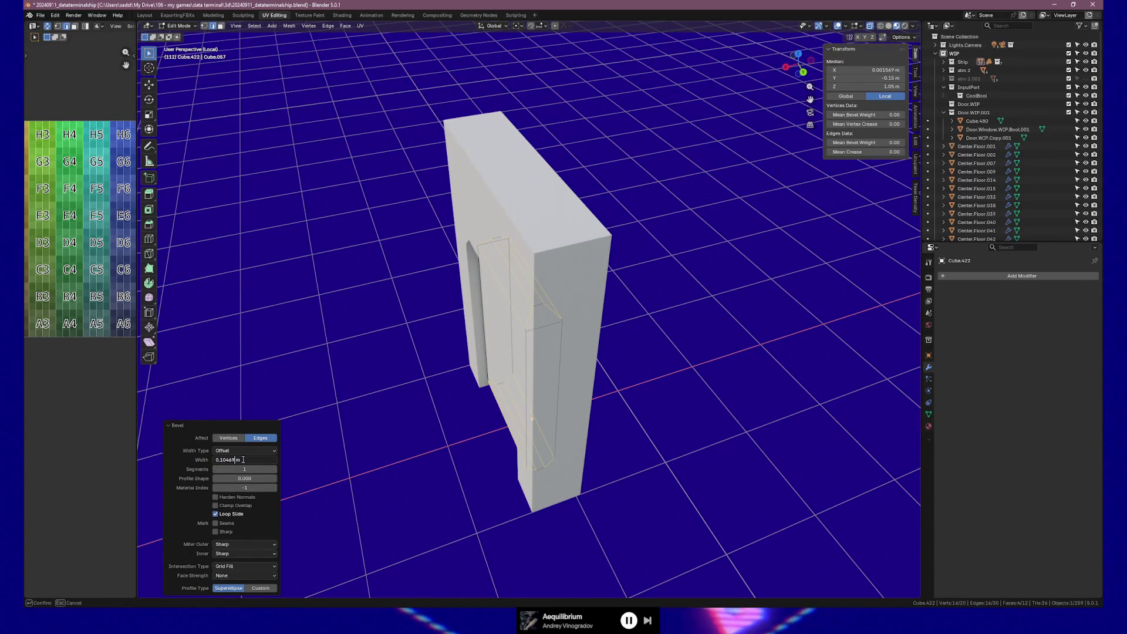
{"action": "key", "text": "Return"}
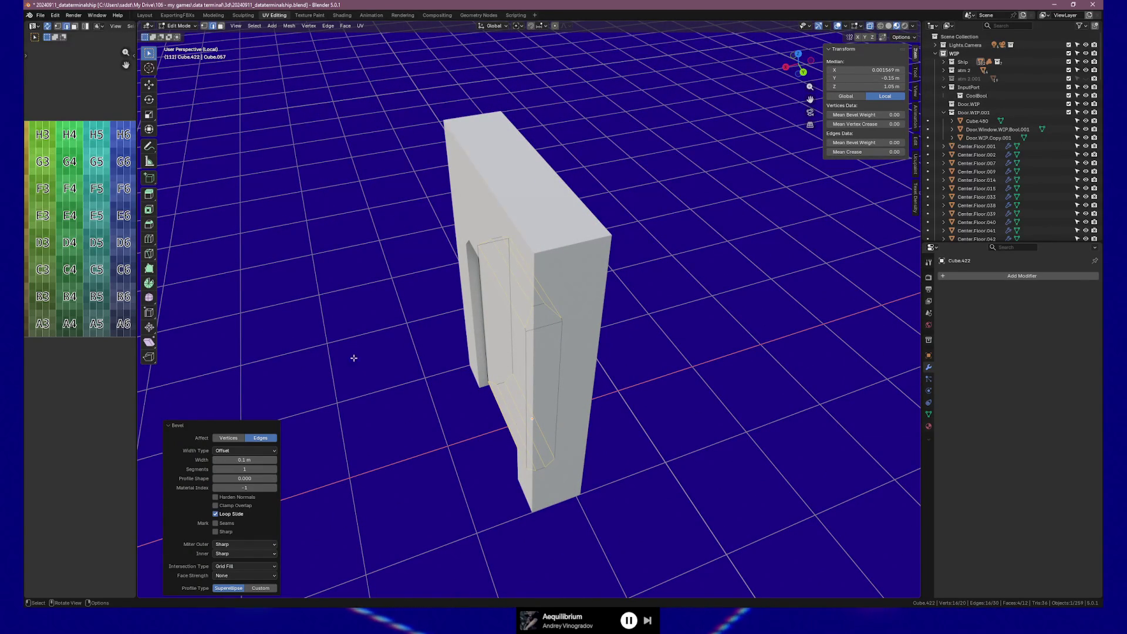
{"action": "mouse_move", "coordinate": [353, 358]}
{"action": "middle_mouse_down"}
{"action": "mouse_move", "coordinate": [434, 320]}
{"action": "mouse_move", "coordinate": [423, 324]}
{"action": "mouse_move", "coordinate": [440, 329]}
{"action": "middle_mouse_up"}
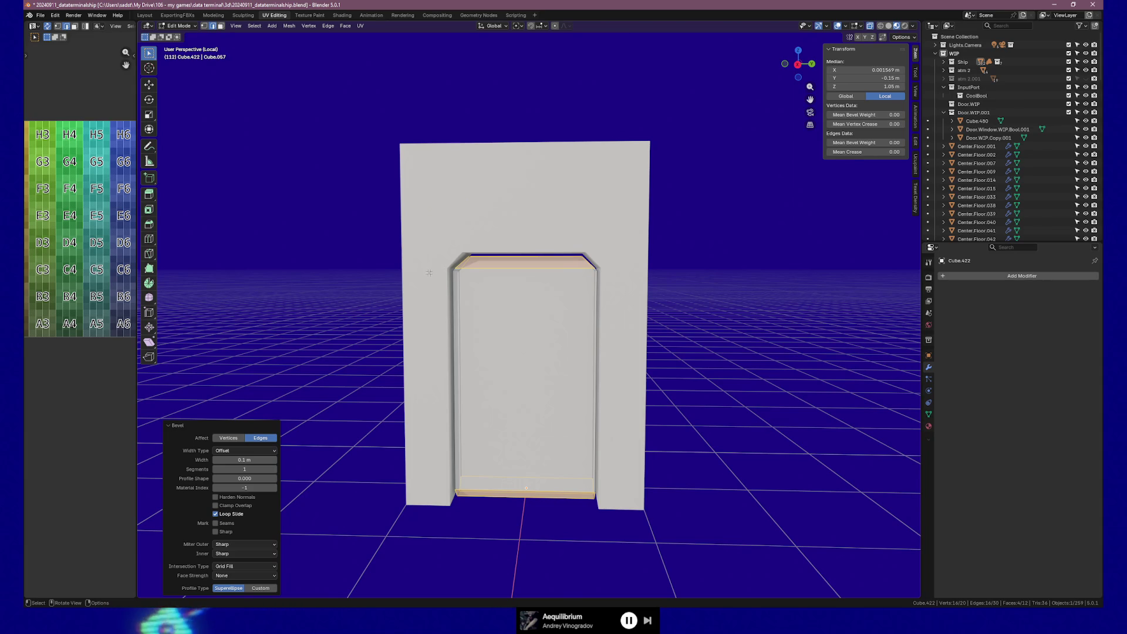
Step: Inspect the bevelled doorway from several angles, then undo the Bevel operation
{"action": "middle_click_drag", "start_coordinate": [430, 273], "coordinate": [446, 273]}
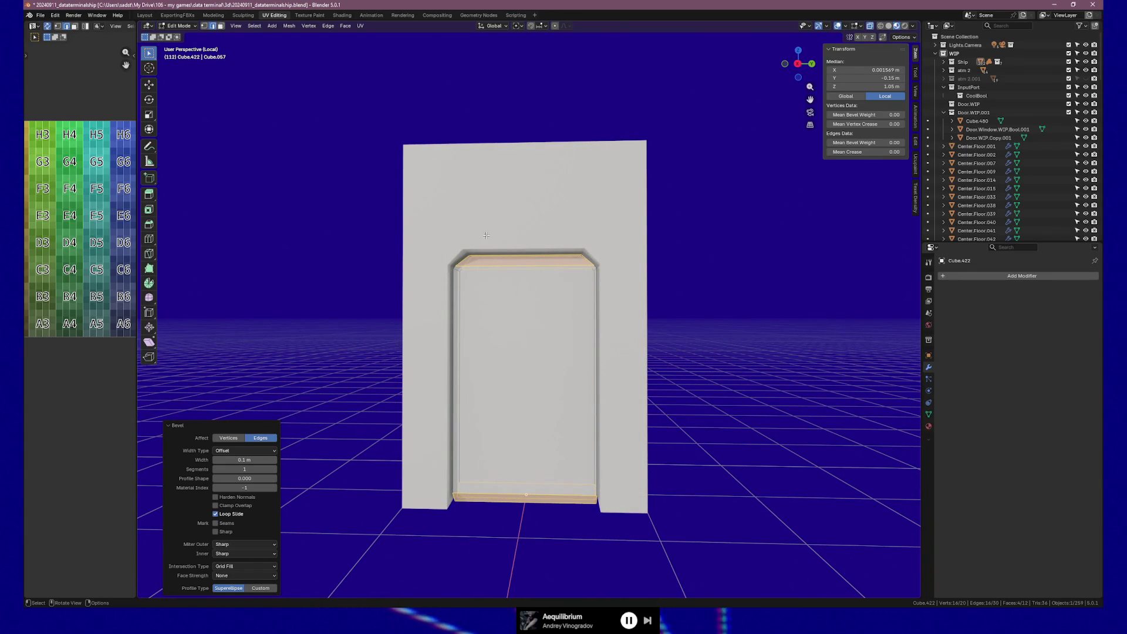
{"action": "middle_click_drag", "start_coordinate": [485, 235], "coordinate": [469, 235]}
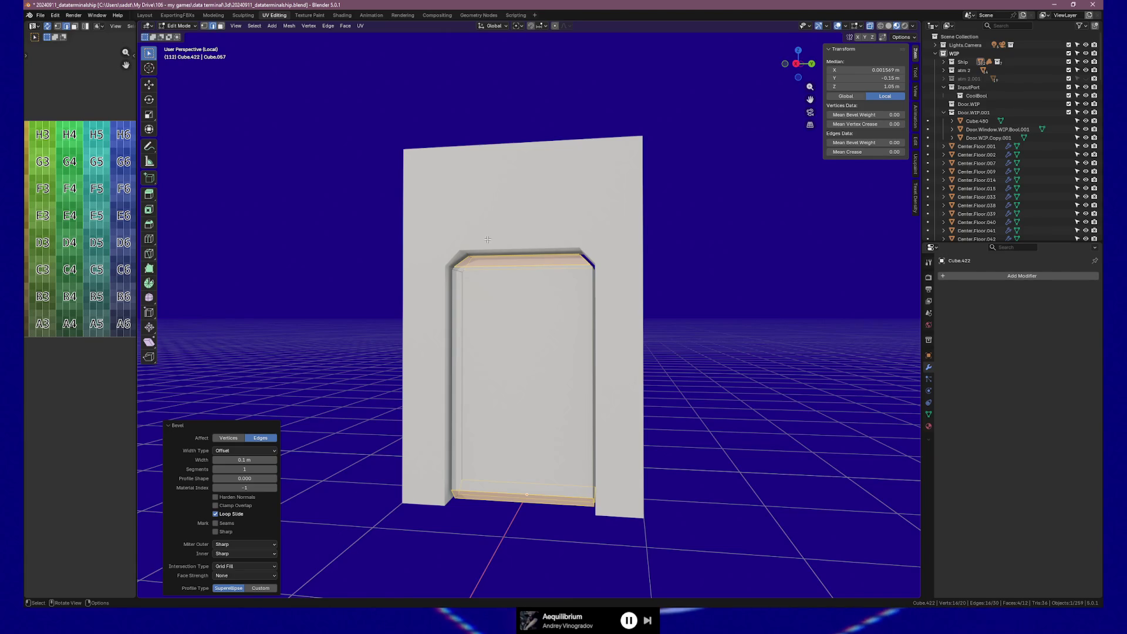
{"action": "mouse_move", "coordinate": [487, 239]}
{"action": "middle_mouse_down"}
{"action": "mouse_move", "coordinate": [499, 240]}
{"action": "mouse_move", "coordinate": [534, 320]}
{"action": "middle_mouse_up"}
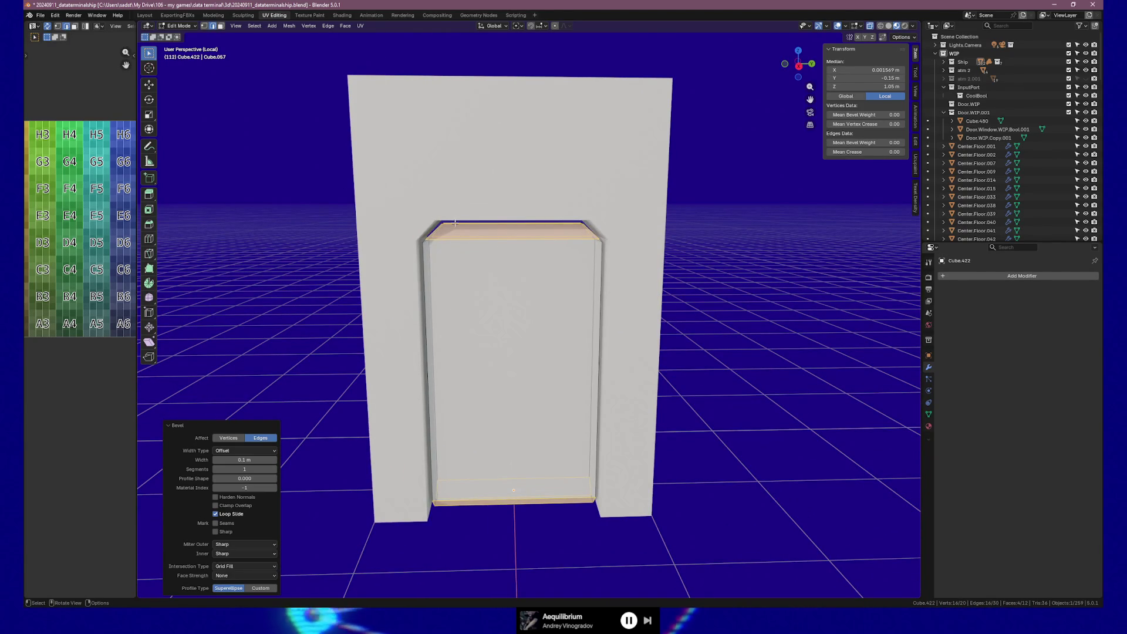
{"action": "mouse_move", "coordinate": [475, 257]}
{"action": "middle_mouse_down"}
{"action": "mouse_move", "coordinate": [458, 244]}
{"action": "mouse_move", "coordinate": [475, 350]}
{"action": "middle_mouse_up"}
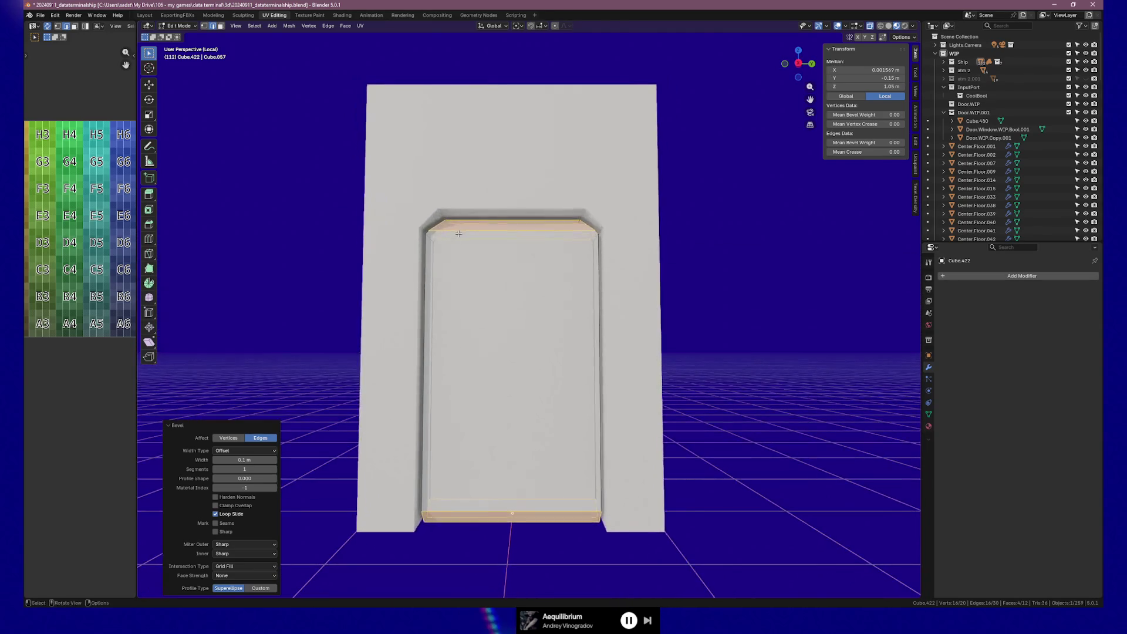
{"action": "middle_click_drag", "start_coordinate": [586, 451], "coordinate": [564, 464]}
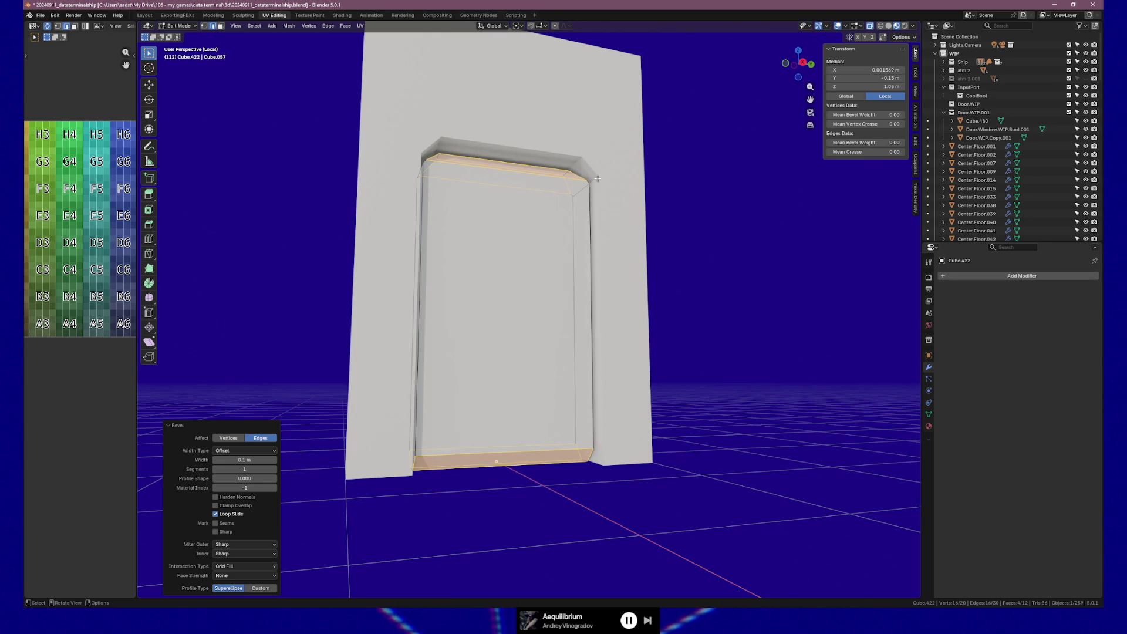
{"action": "middle_click_drag", "start_coordinate": [572, 162], "coordinate": [564, 170]}
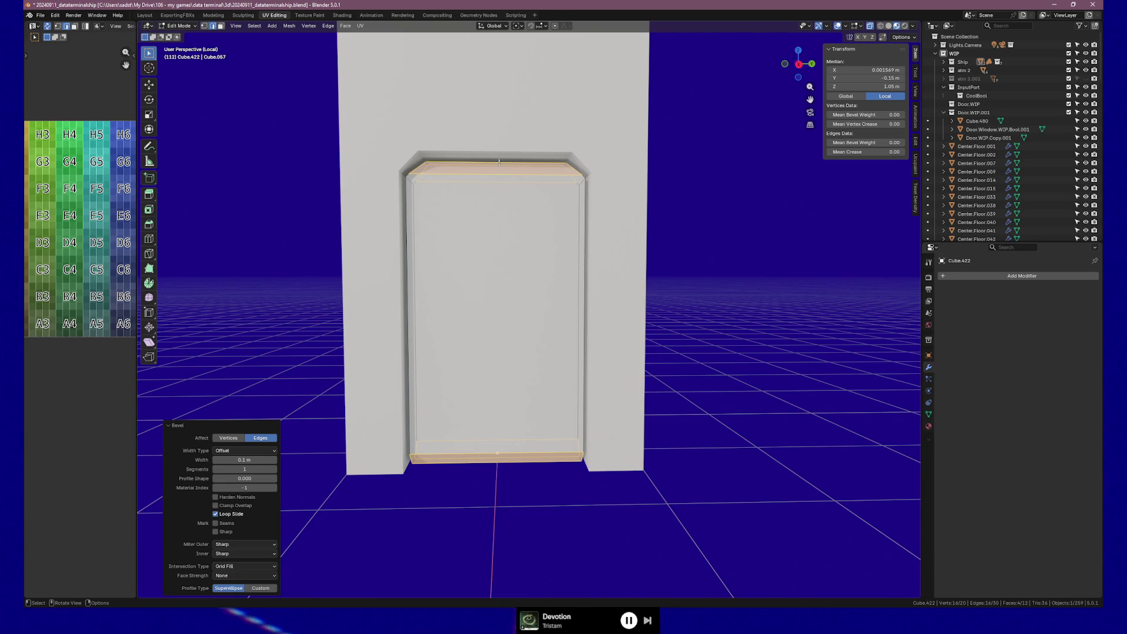
{"action": "mouse_move", "coordinate": [571, 163]}
{"action": "middle_mouse_down"}
{"action": "mouse_move", "coordinate": [572, 457]}
{"action": "mouse_move", "coordinate": [510, 474]}
{"action": "middle_mouse_up"}
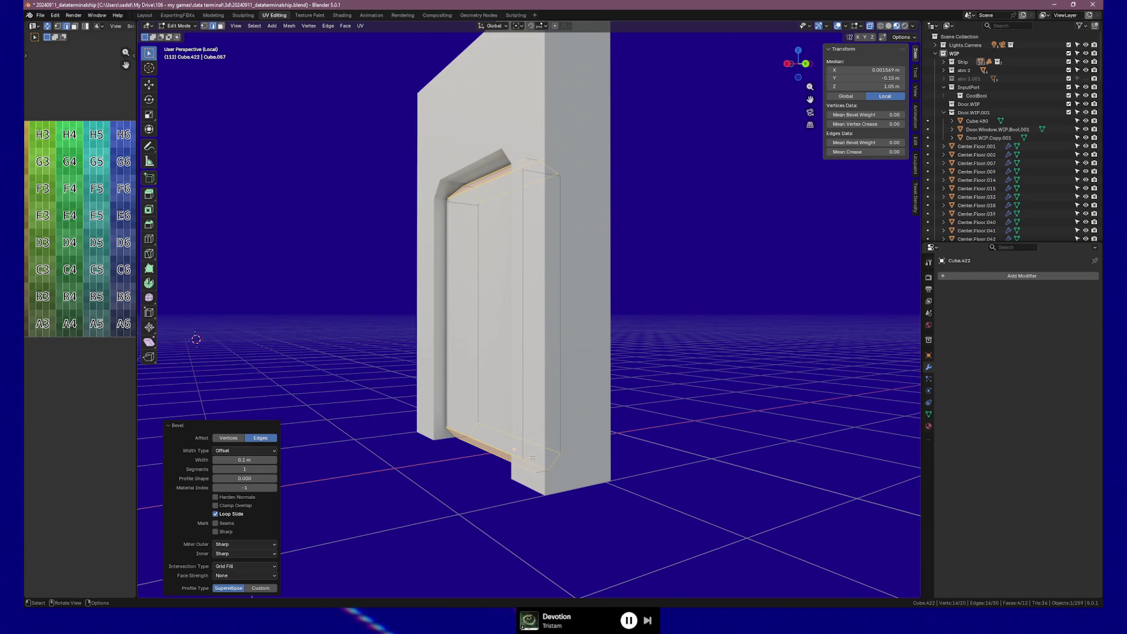
{"action": "mouse_move", "coordinate": [470, 400]}
{"action": "middle_mouse_down"}
{"action": "mouse_move", "coordinate": [522, 404]}
{"action": "mouse_move", "coordinate": [437, 220]}
{"action": "mouse_move", "coordinate": [546, 235]}
{"action": "mouse_move", "coordinate": [464, 204]}
{"action": "middle_mouse_up"}
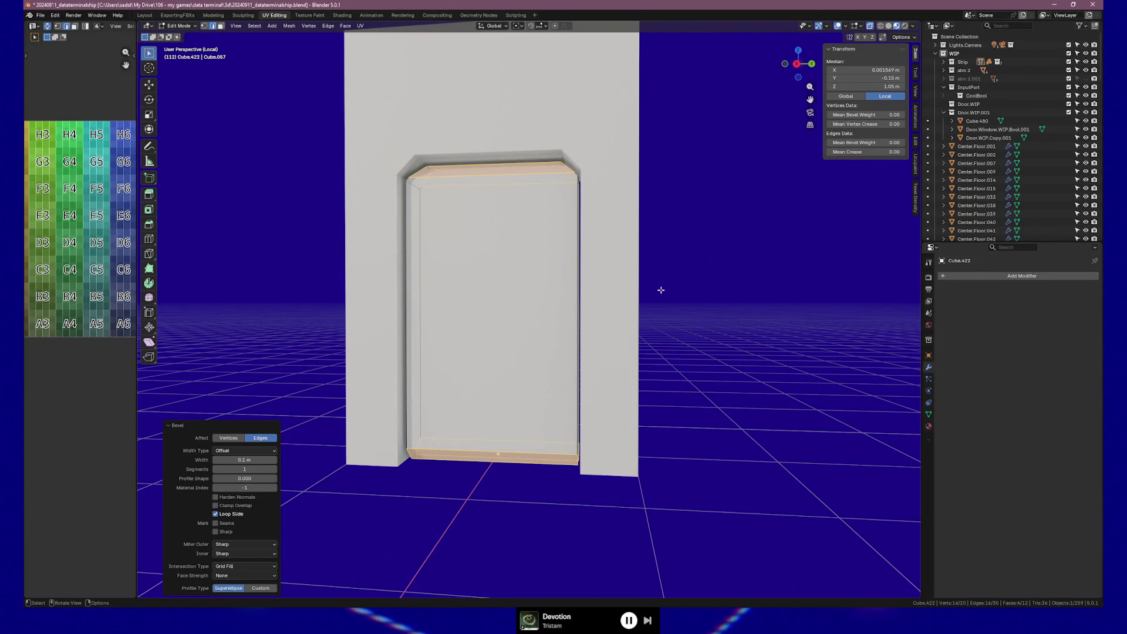
{"action": "mouse_move", "coordinate": [353, 276]}
{"action": "middle_mouse_down"}
{"action": "mouse_move", "coordinate": [548, 285]}
{"action": "mouse_move", "coordinate": [568, 255]}
{"action": "mouse_move", "coordinate": [528, 289]}
{"action": "middle_mouse_up"}
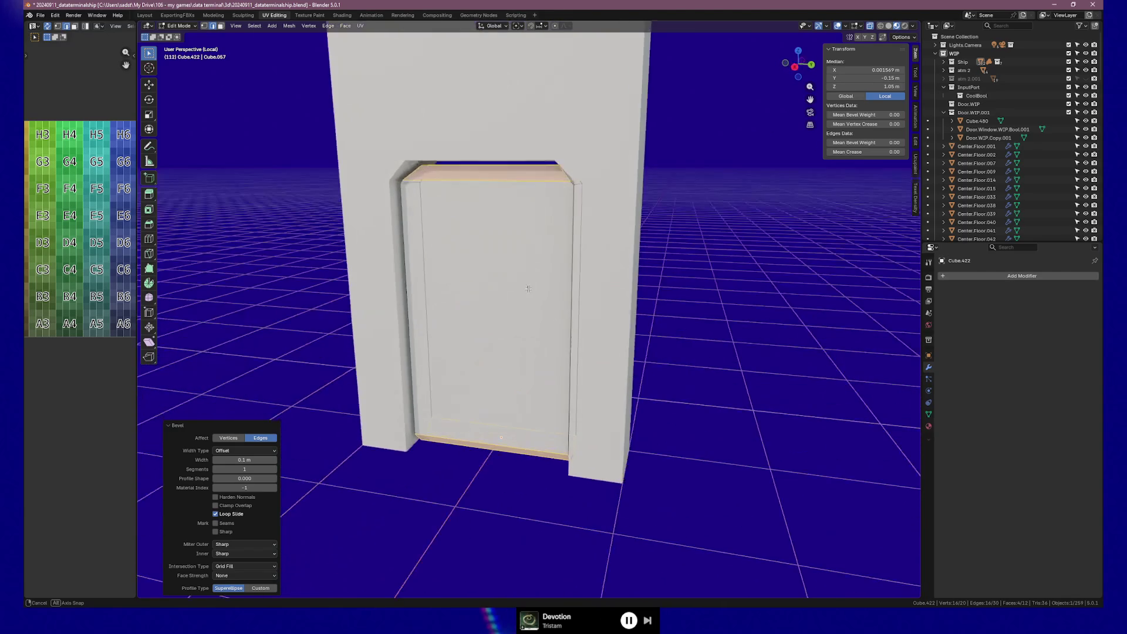
{"action": "middle_click_drag", "start_coordinate": [493, 256], "coordinate": [428, 305]}
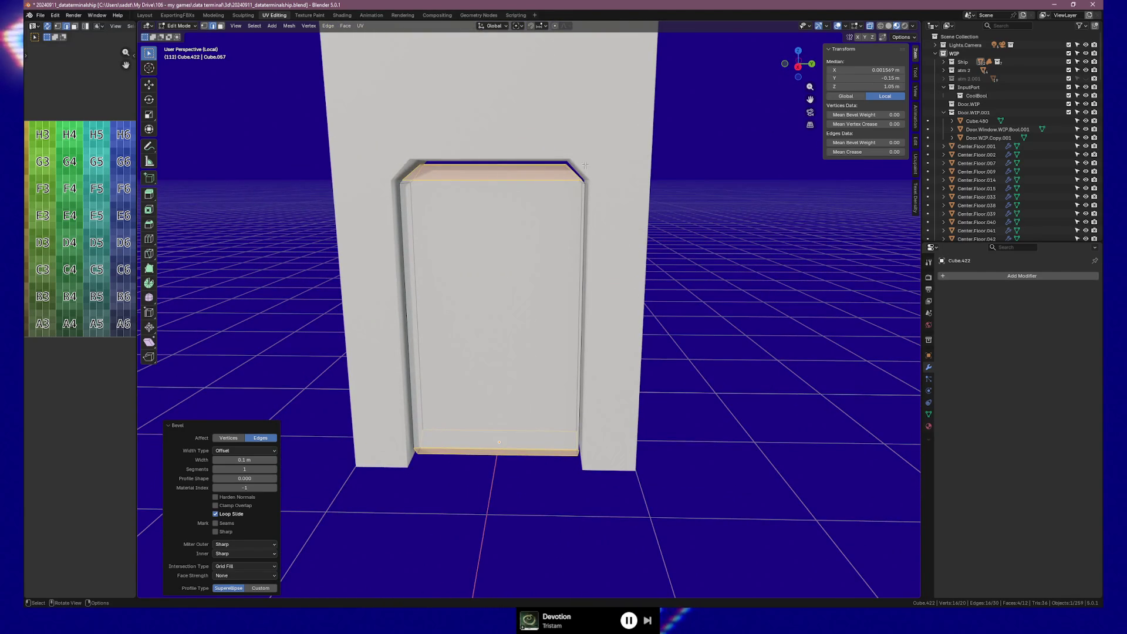
{"action": "key", "text": "ctrl+z"}
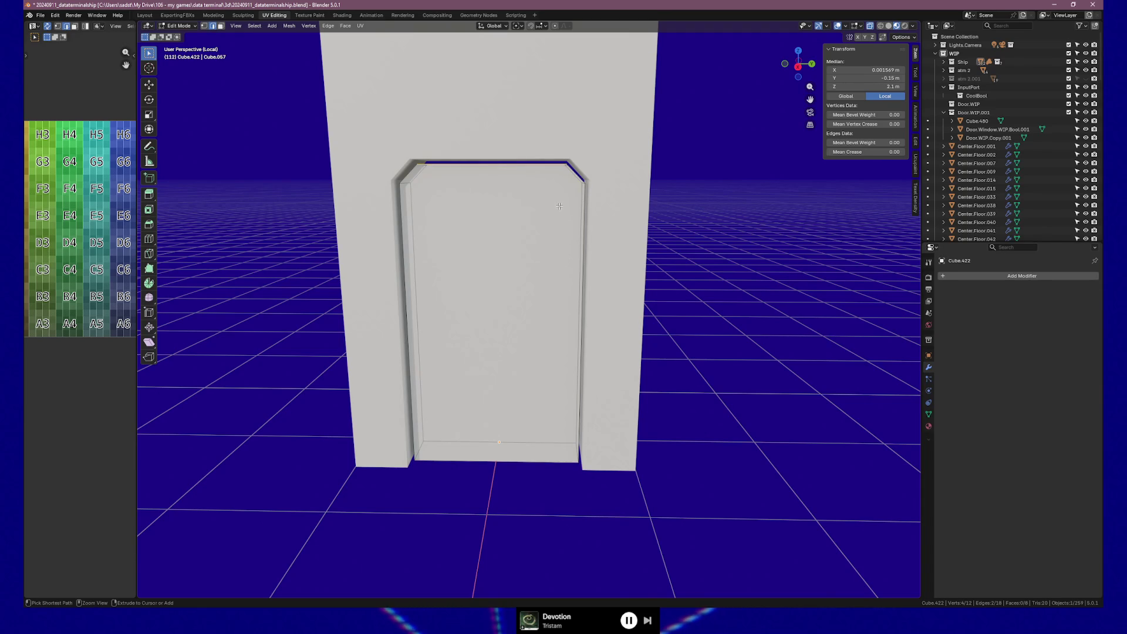
Step: Deselect all on the door mesh with Alt+A and orbit to view the door wall
{"action": "key", "text": "alt+a"}
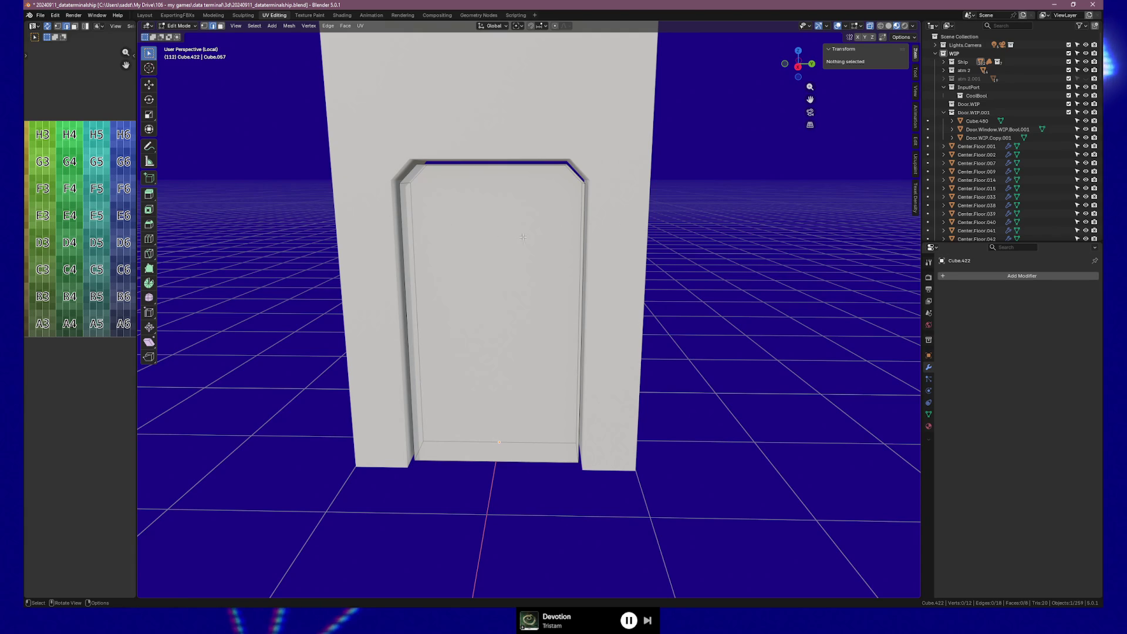
{"action": "mouse_move", "coordinate": [392, 217]}
{"action": "middle_mouse_down"}
{"action": "mouse_move", "coordinate": [412, 254]}
{"action": "mouse_move", "coordinate": [448, 257]}
{"action": "mouse_move", "coordinate": [429, 254]}
{"action": "mouse_move", "coordinate": [413, 178]}
{"action": "middle_mouse_up"}
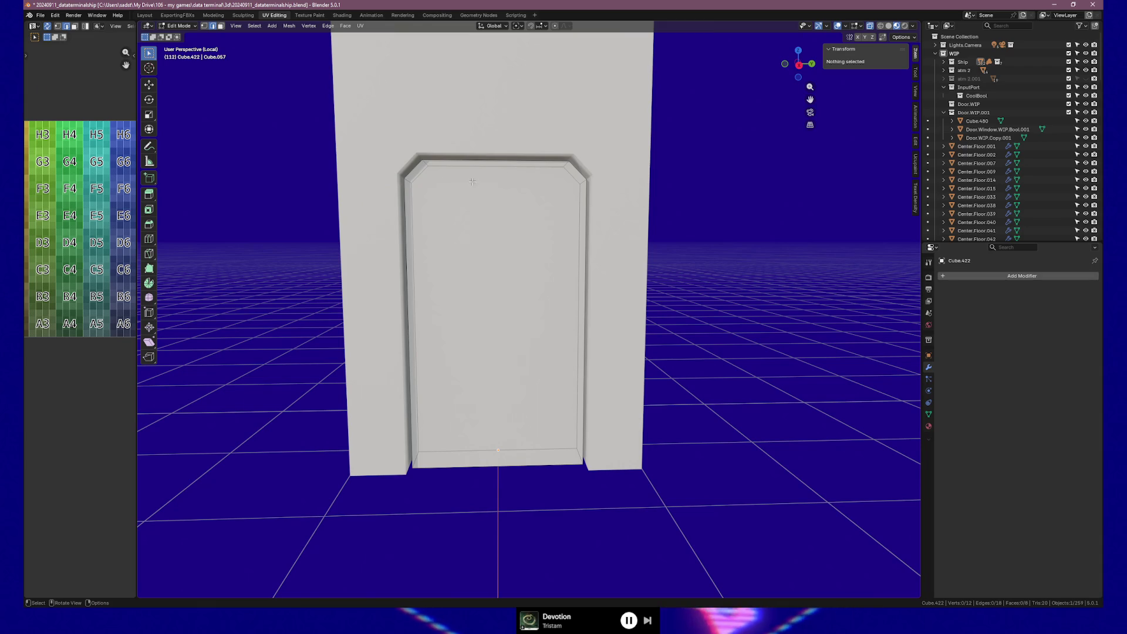
{"action": "middle_click_drag", "start_coordinate": [404, 169], "coordinate": [472, 177]}
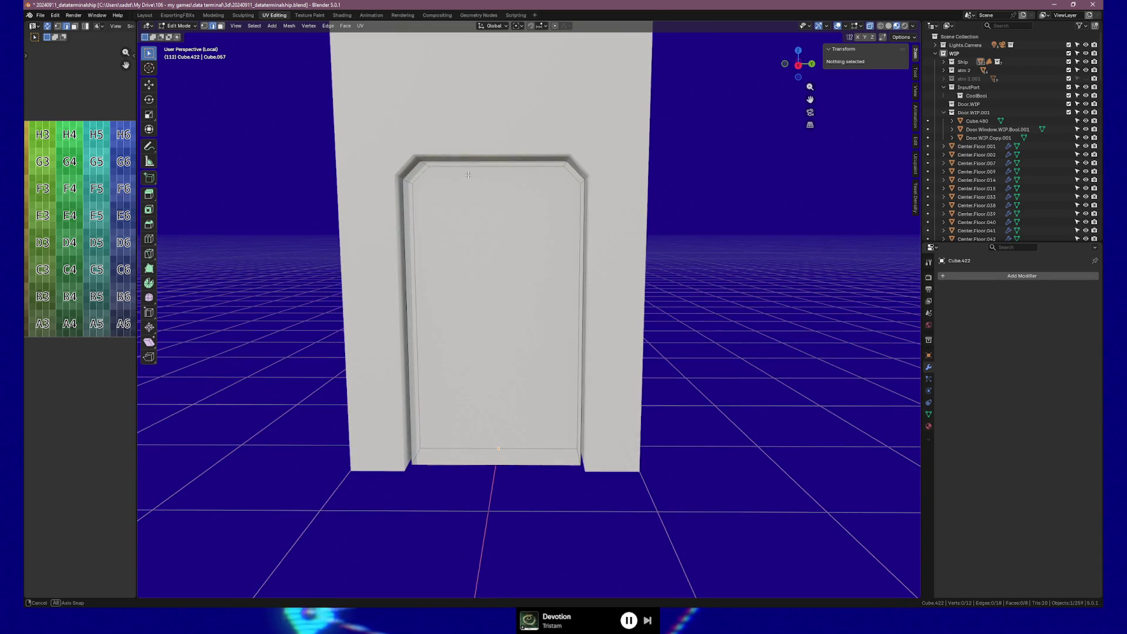
Step: Scale the door panel's two top corner vertices about 1.249 along Y to square off the chamfer
{"action": "middle_click_drag", "start_coordinate": [473, 177], "coordinate": [464, 174], "text": "alt"}
{"action": "scroll", "coordinate": [464, 173], "scroll_direction": "up", "scroll_amount": 4}
{"action": "middle_click_drag", "start_coordinate": [348, 62], "coordinate": [354, 194], "text": "shift"}
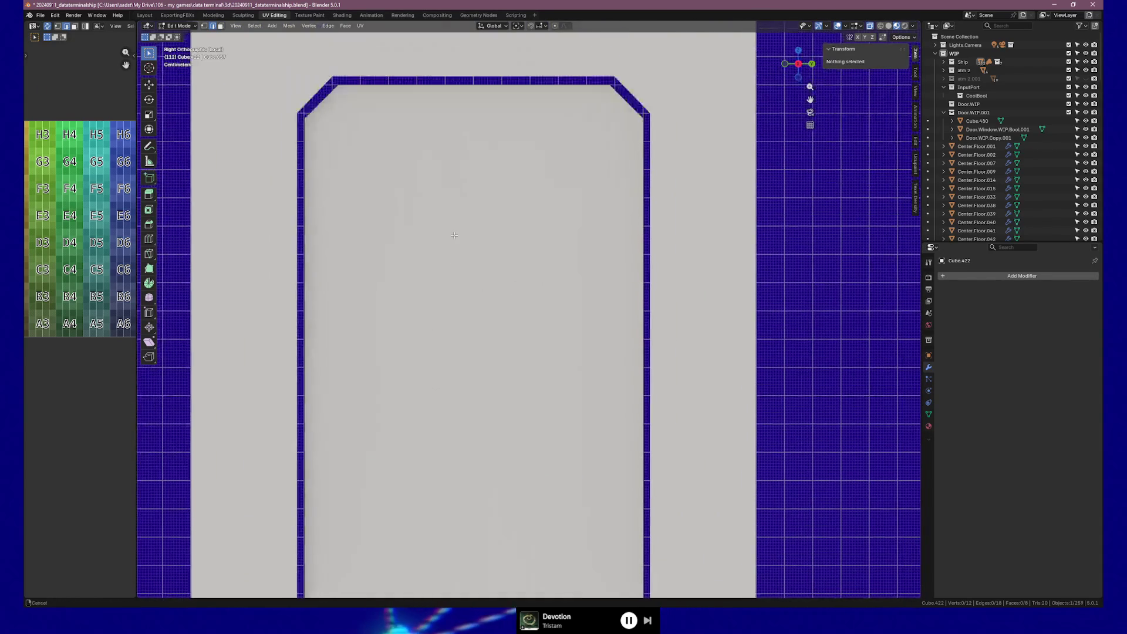
{"action": "left_click_drag", "start_coordinate": [339, 159], "coordinate": [620, 168]}
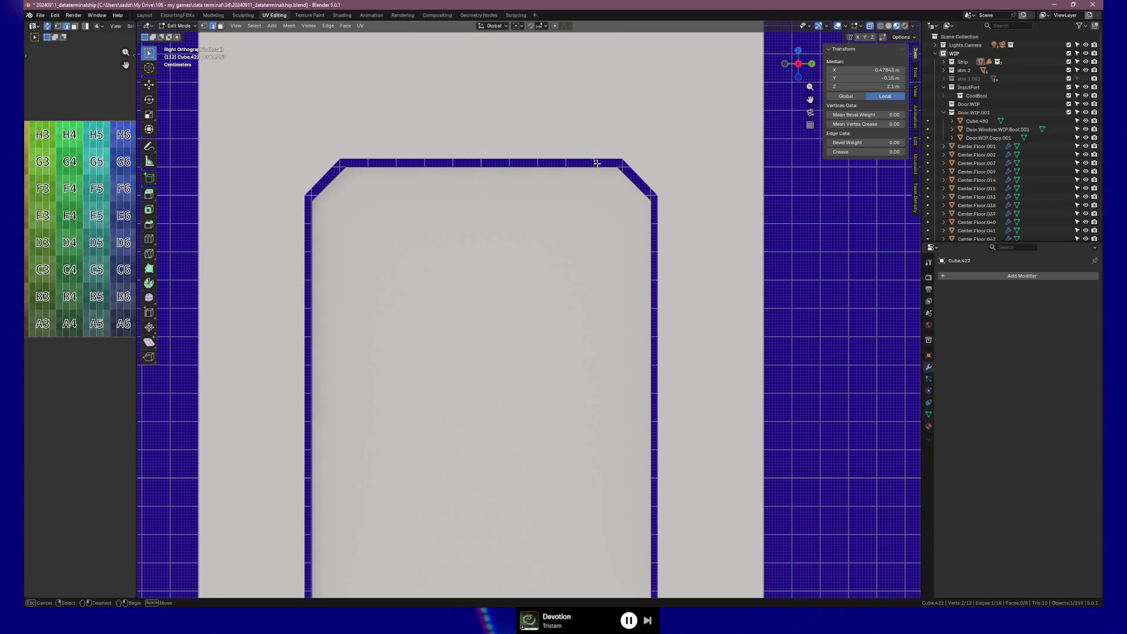
{"action": "key", "text": "s"}
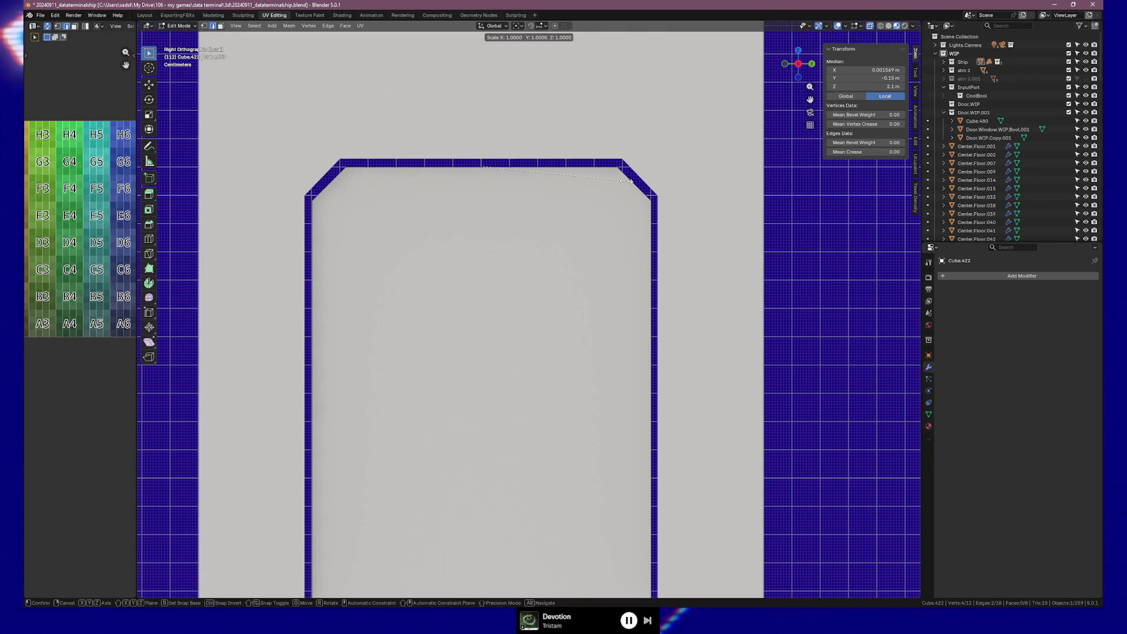
{"action": "key", "text": "y"}
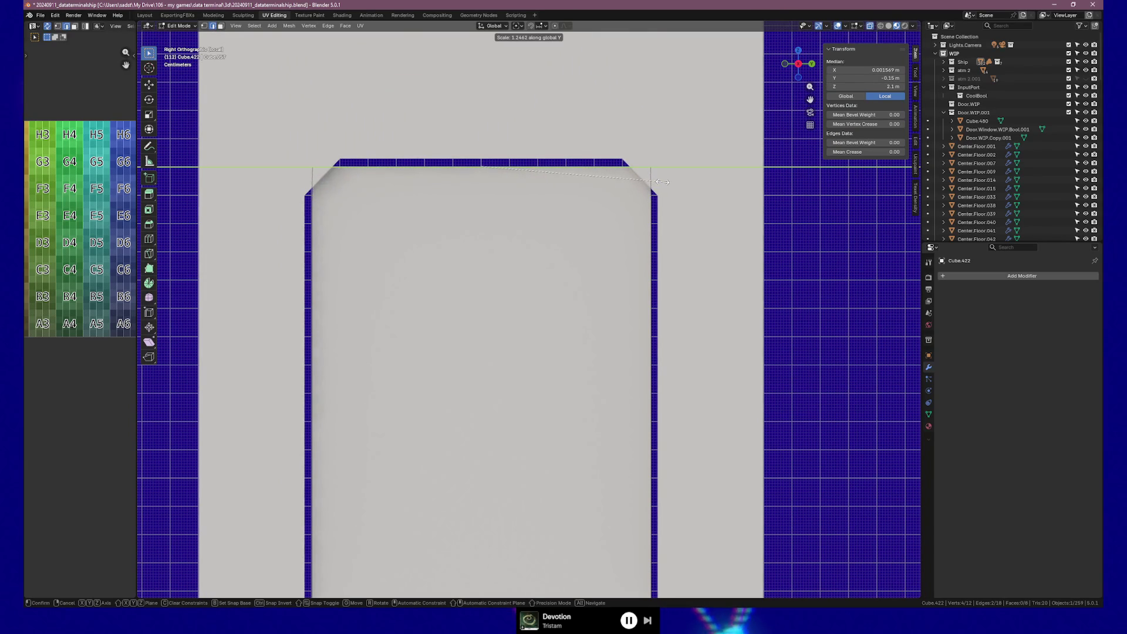
{"action": "left_click", "coordinate": [660, 181]}
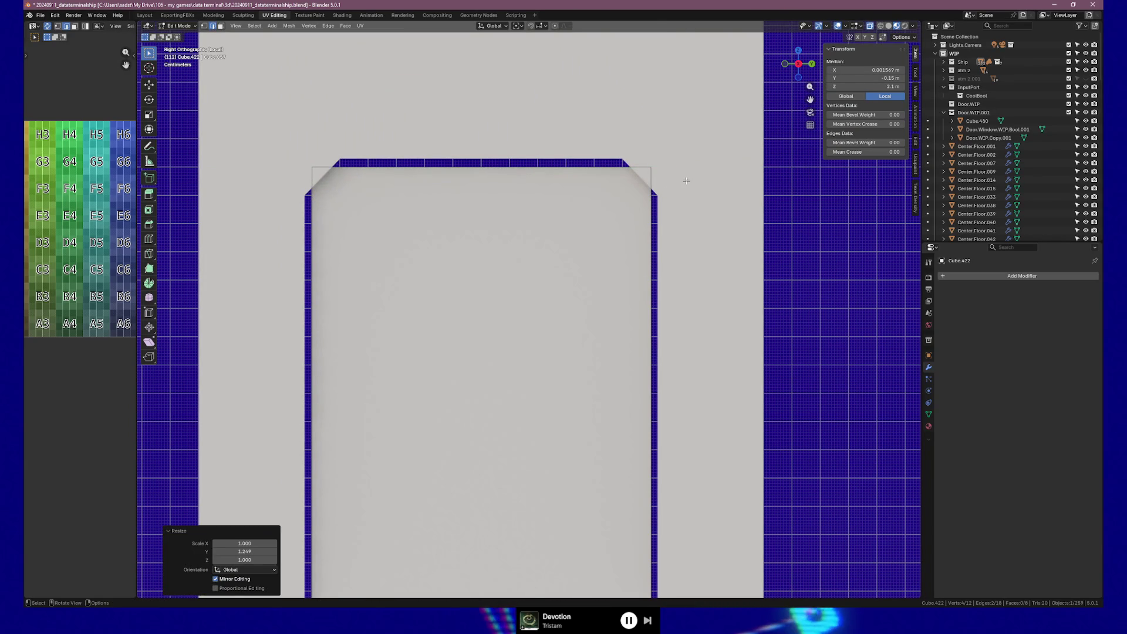
{"action": "mouse_move", "coordinate": [660, 181]}
{"action": "middle_mouse_down"}
{"action": "mouse_move", "coordinate": [682, 180]}
{"action": "mouse_move", "coordinate": [666, 179]}
{"action": "middle_mouse_up"}
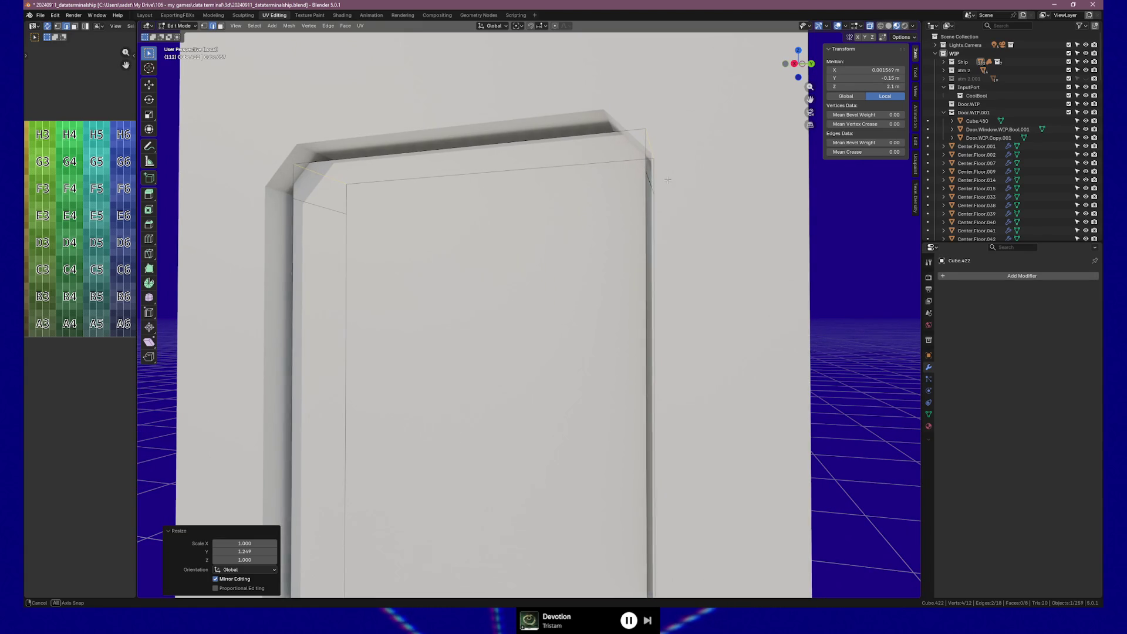
Step: Select the panel's top-right vertex, undo stray moves and check its Vertex X value
{"action": "left_click", "coordinate": [649, 175]}
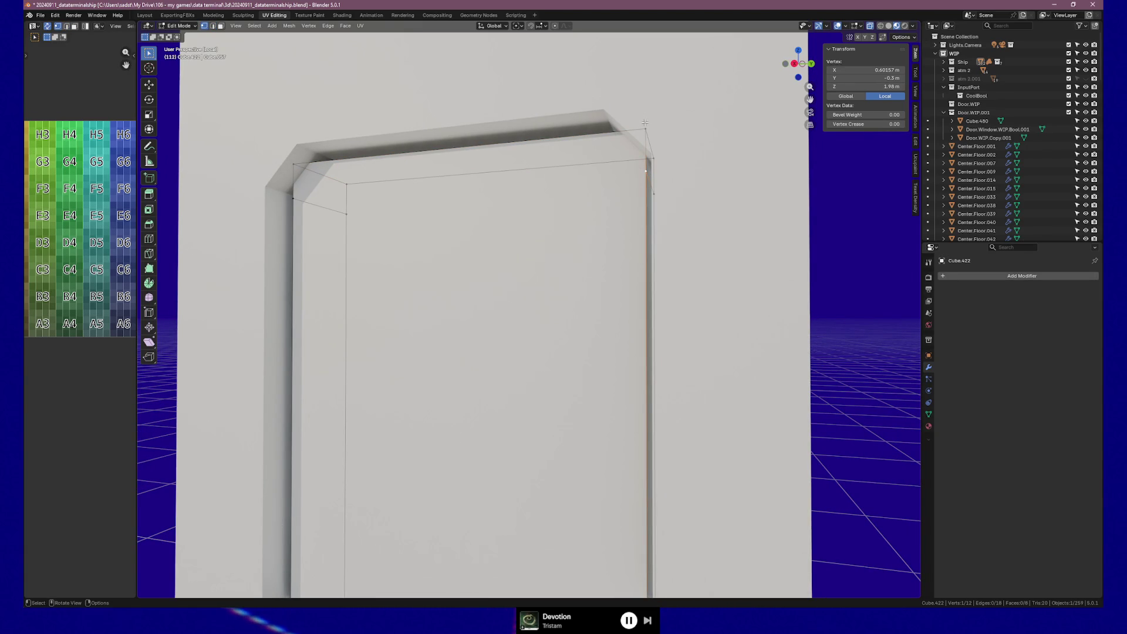
{"action": "key", "text": "ctrl+z"}
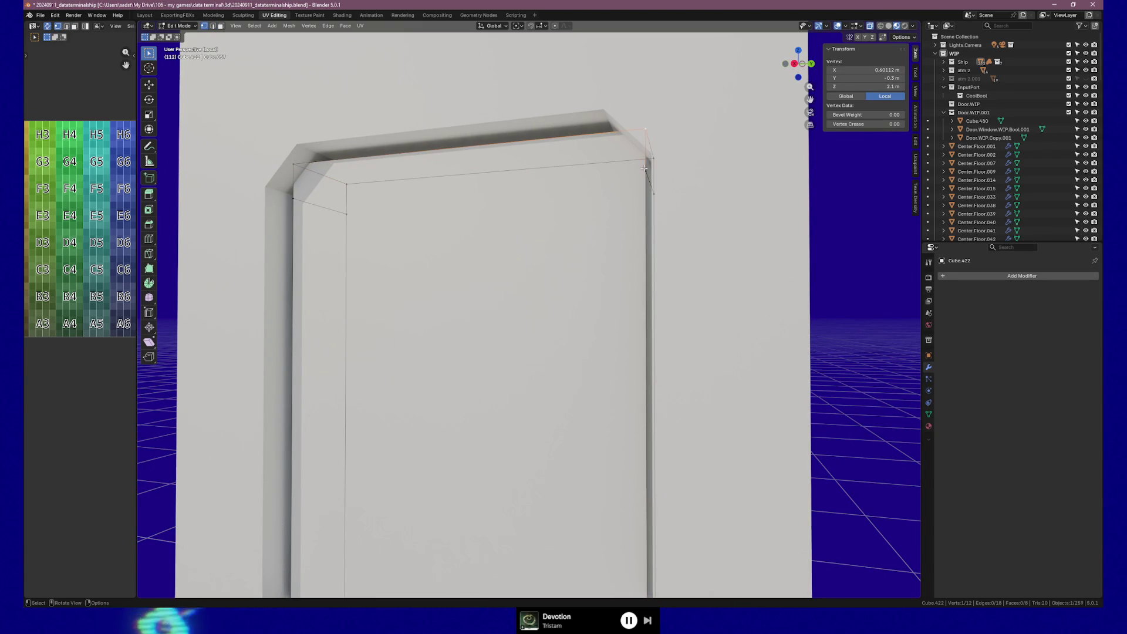
{"action": "key", "text": "ctrl+z"}
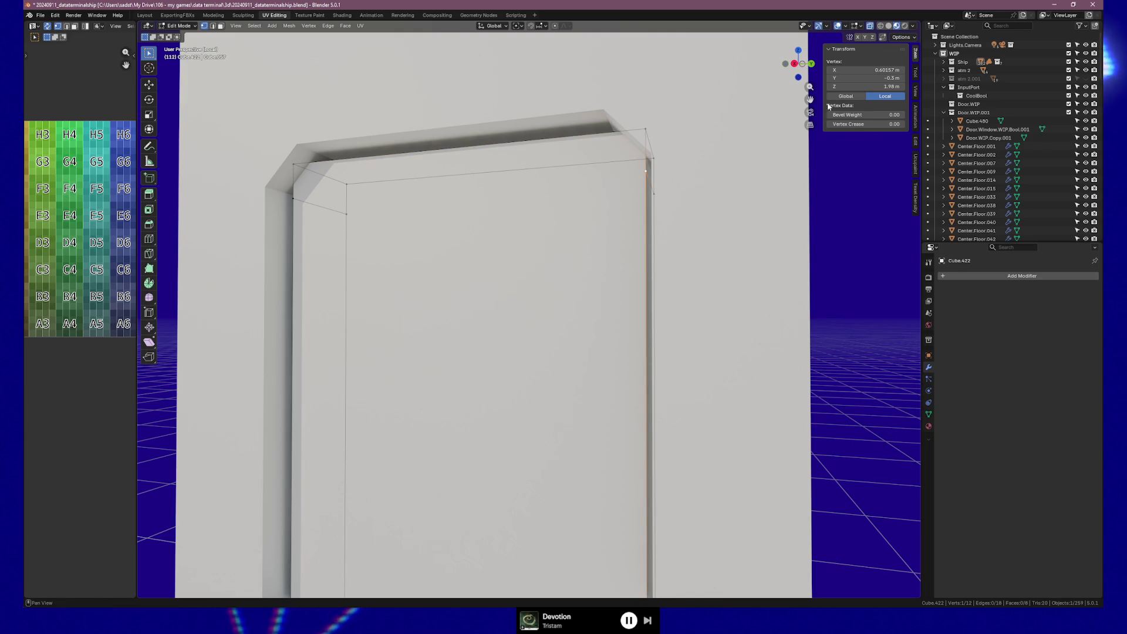
{"action": "left_click", "coordinate": [860, 73]}
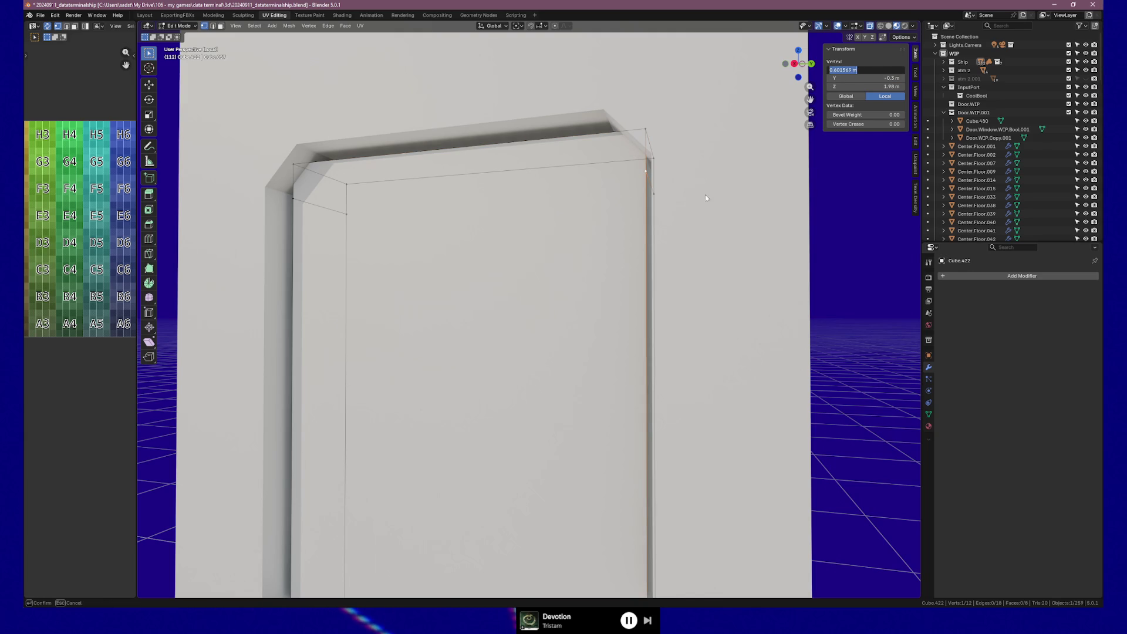
{"action": "key", "text": "Return"}
{"action": "scroll", "coordinate": [705, 198], "scroll_direction": "down", "scroll_amount": 5}
{"action": "middle_click_drag", "start_coordinate": [654, 390], "coordinate": [651, 438], "text": "shift"}
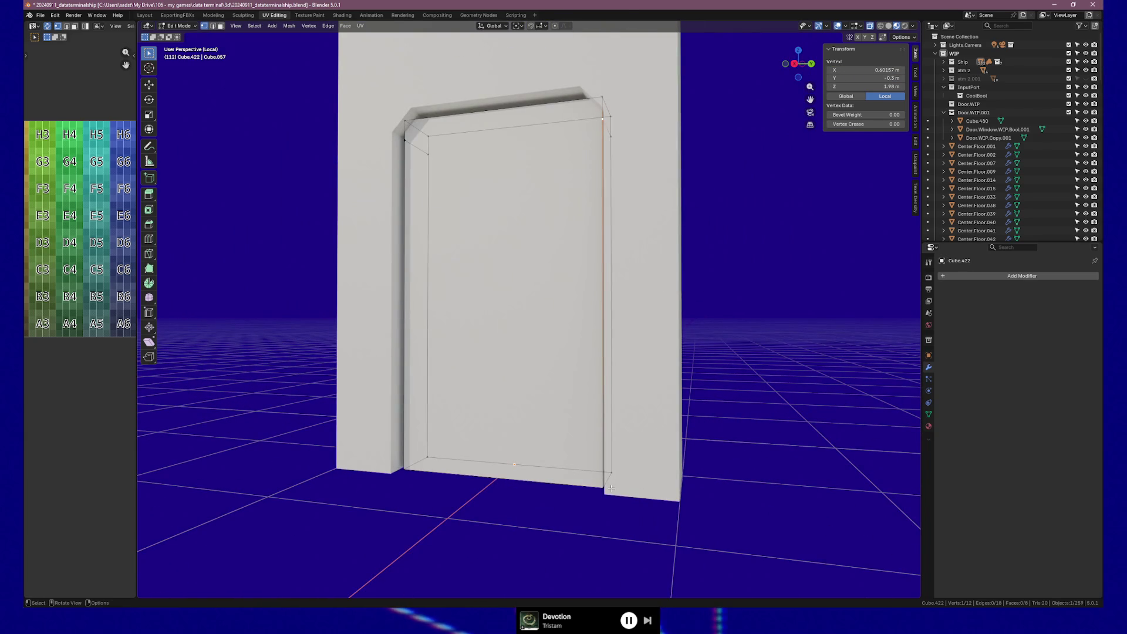
{"action": "scroll", "coordinate": [610, 486], "scroll_direction": "up", "scroll_amount": 1}
Step: Set the top-right and bottom-right panel vertices to exactly 0.6 m in Vertex X
{"action": "key", "text": "g"}
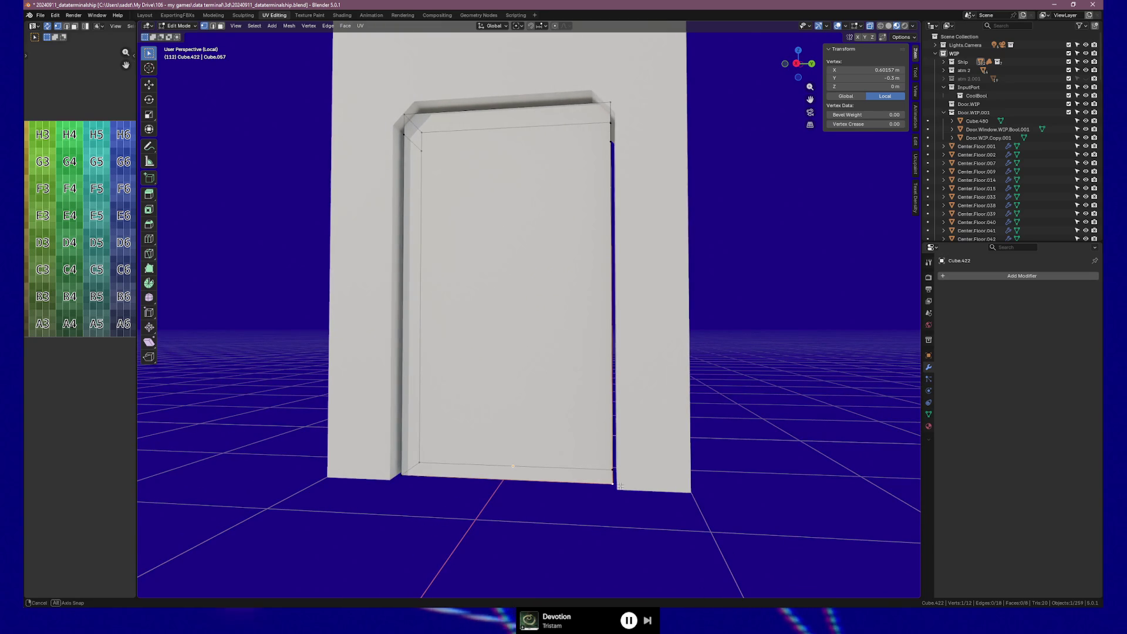
{"action": "left_click", "coordinate": [879, 69]}
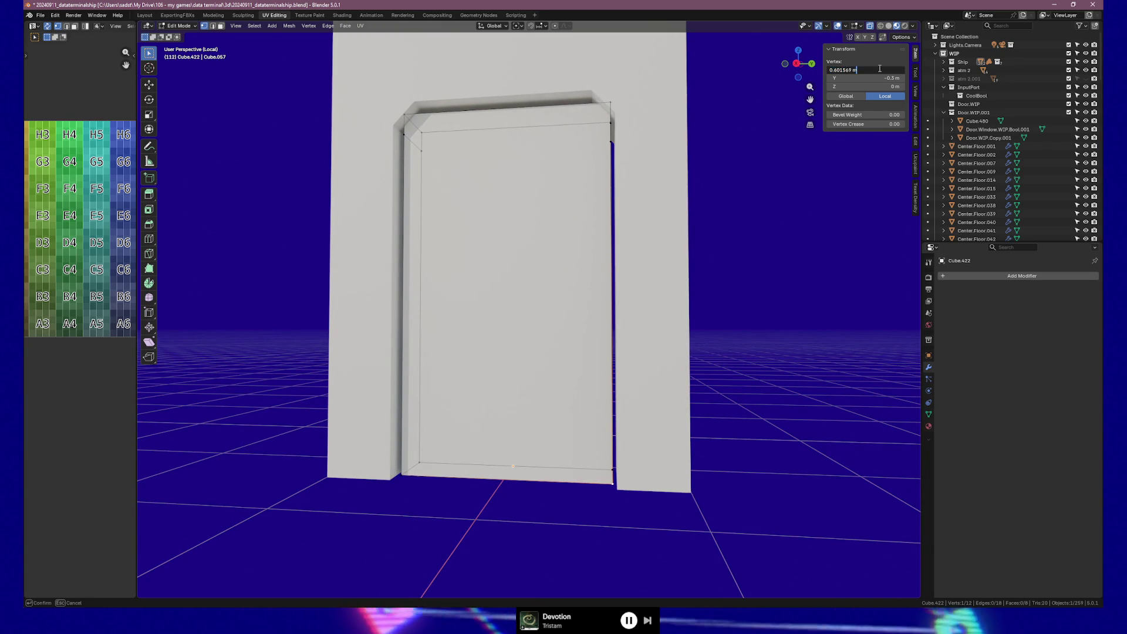
{"action": "type", "text": "0.6"}
{"action": "key", "text": "Return"}
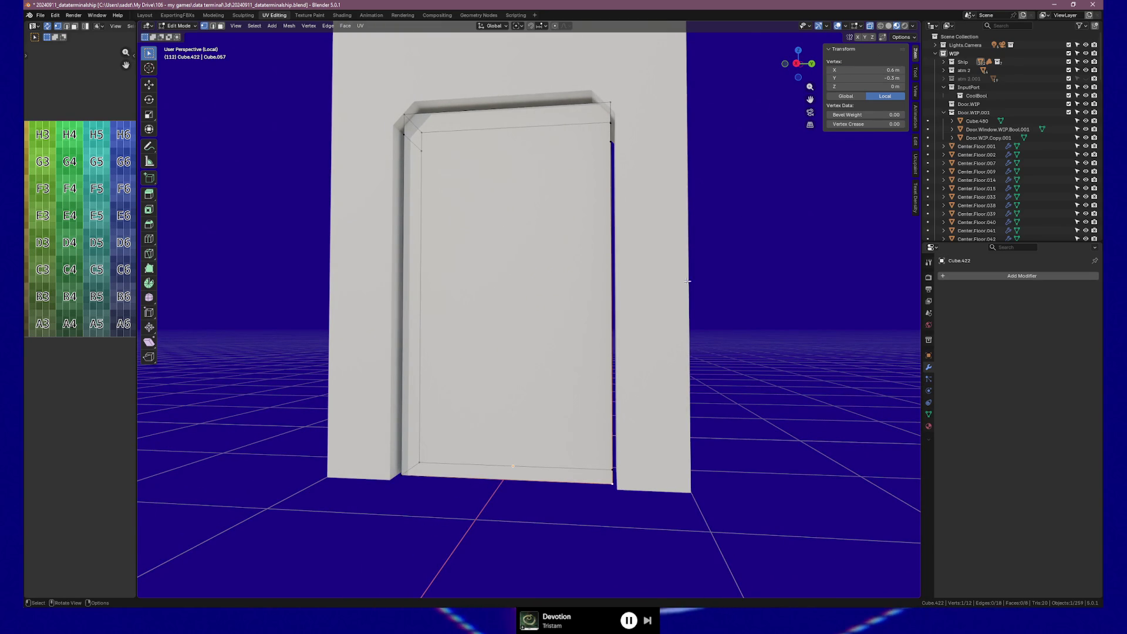
{"action": "left_click", "coordinate": [610, 469]}
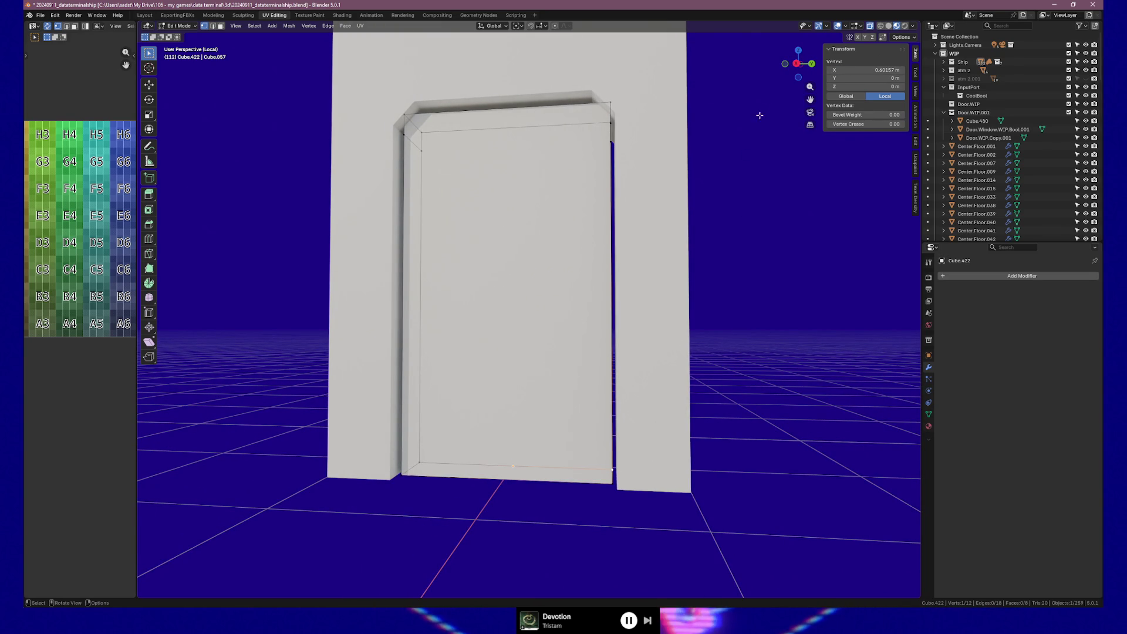
{"action": "left_click", "coordinate": [869, 71]}
{"action": "key", "text": "BackSpace"}
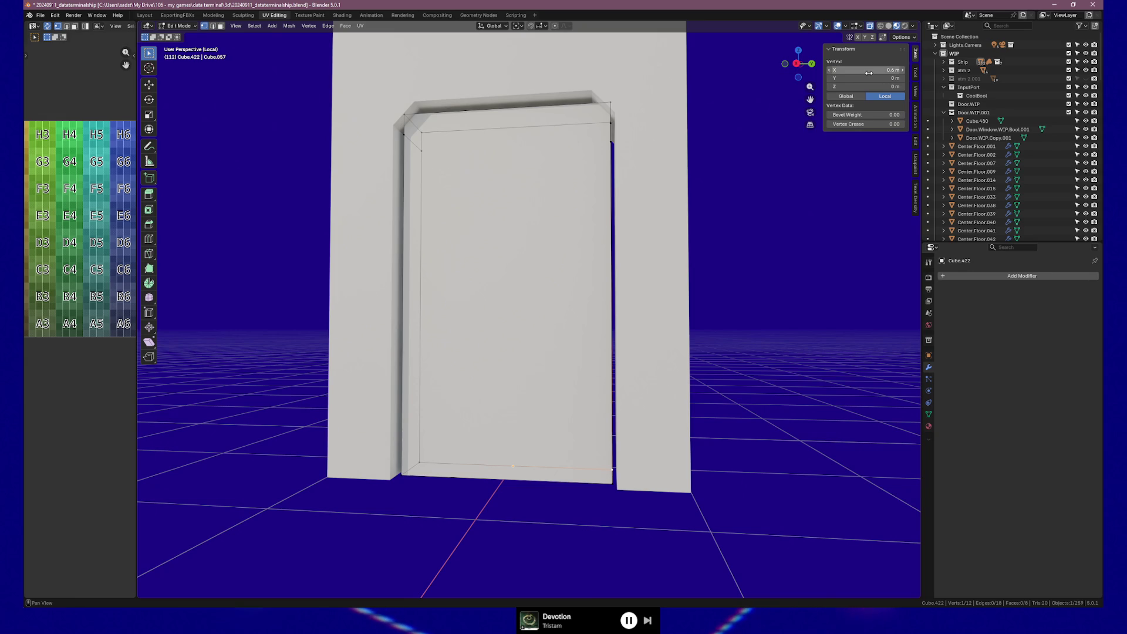